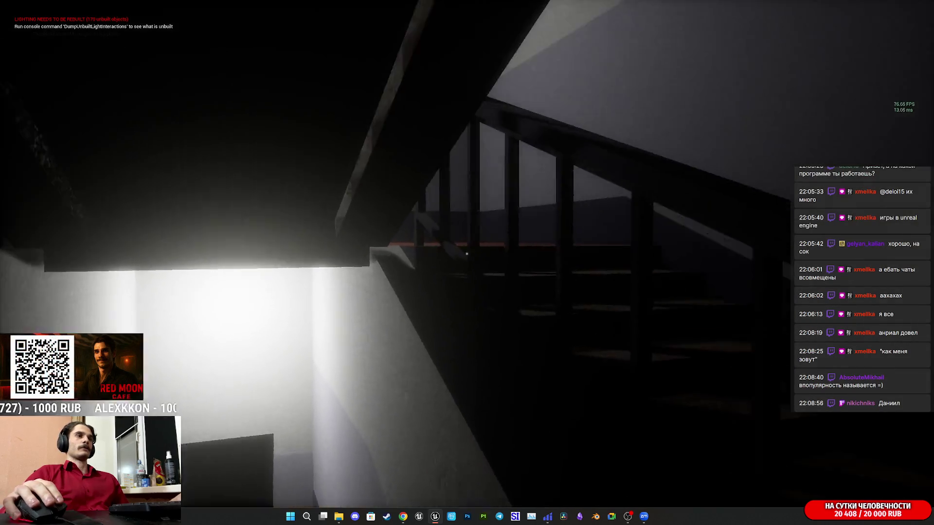
Walk down toward the outdoor view, switching to another render mode and back to lit
{"action": "key", "text": "w"}
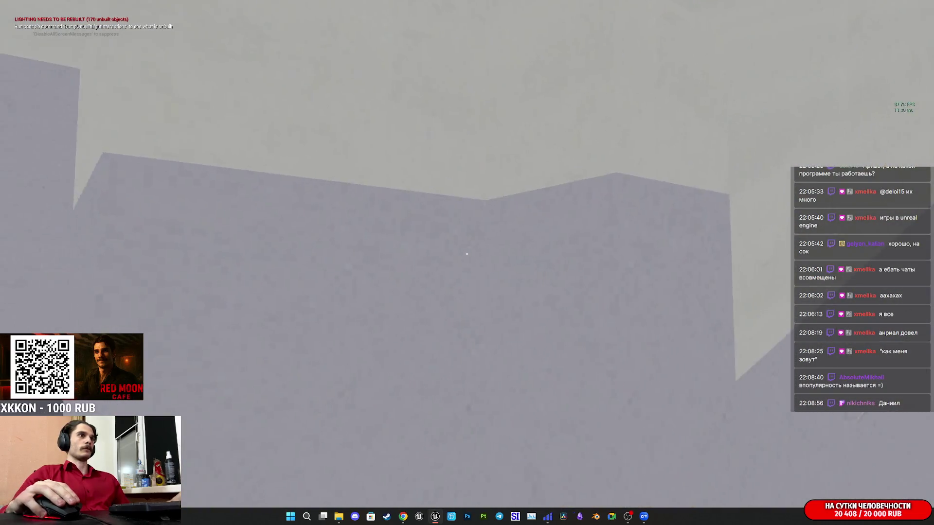
{"action": "key", "text": "F1"}
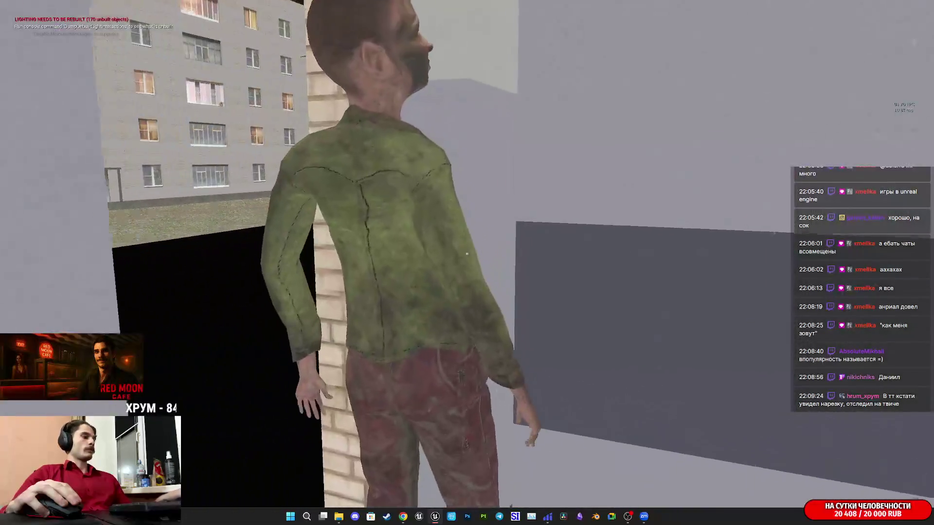
{"action": "key", "text": "F3"}
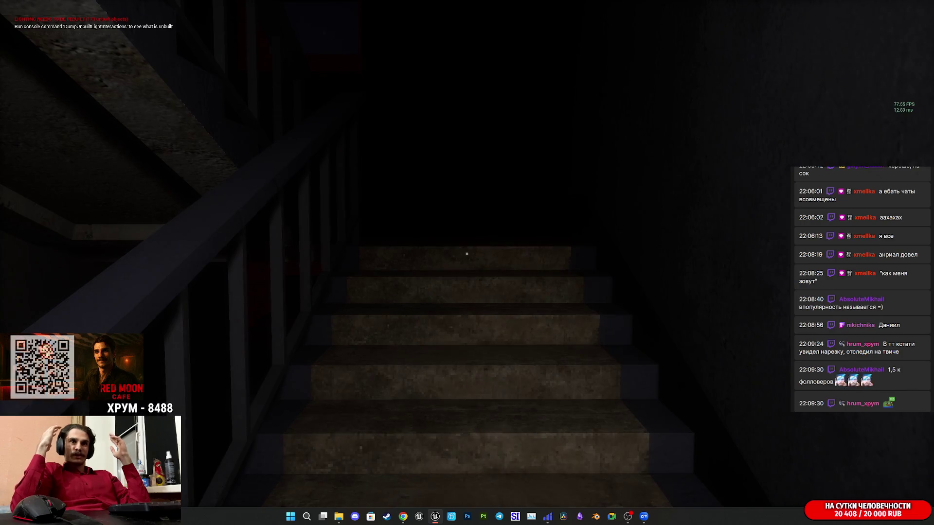
Climb the stairwell through the balcony doorway, then stop the play session
{"action": "key", "text": "w"}
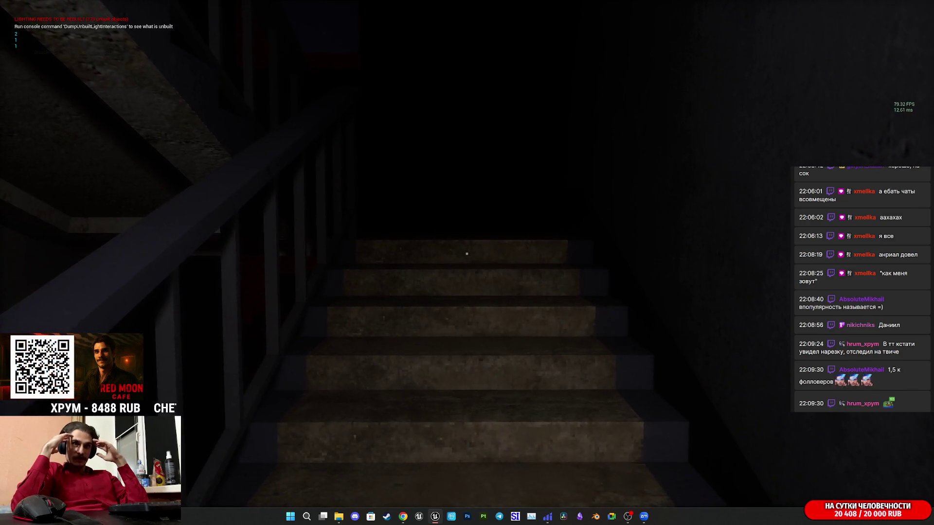
{"action": "key", "text": "w"}
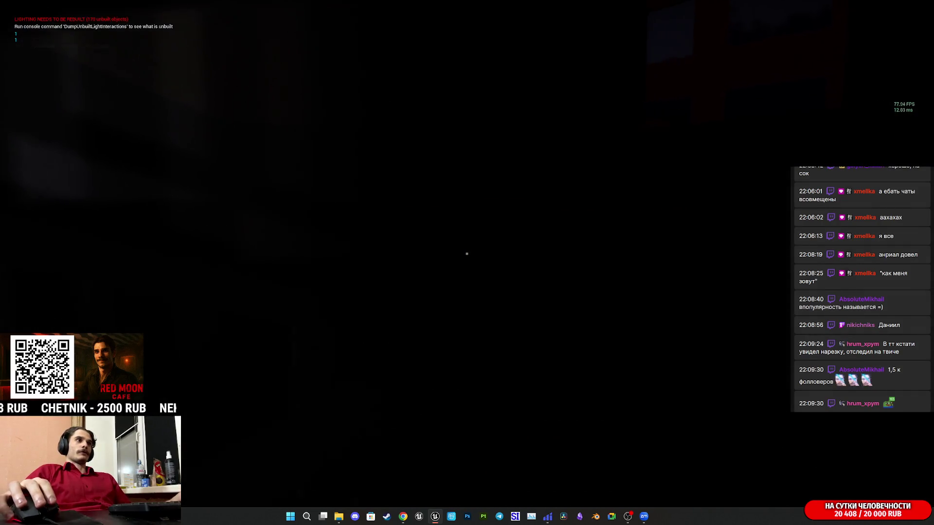
{"action": "key", "text": "w"}
{"action": "key", "text": "w"}
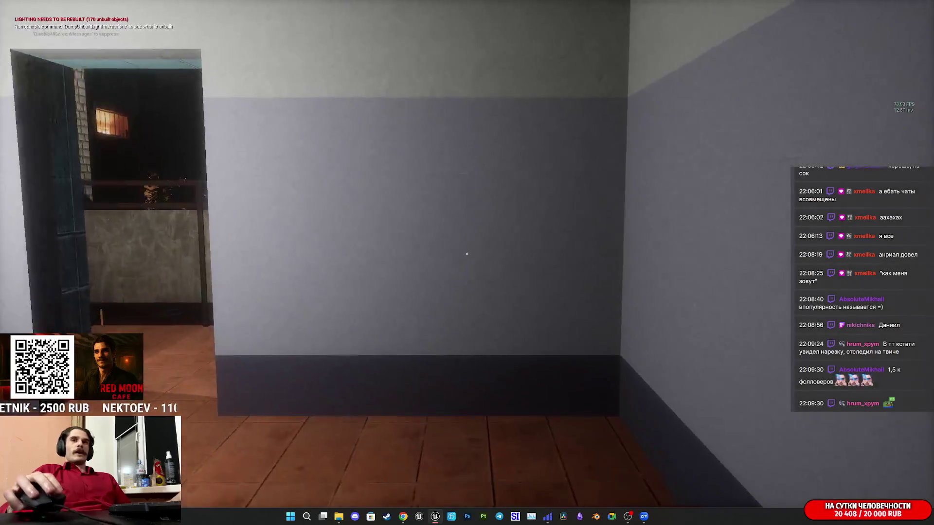
{"action": "key", "text": "w"}
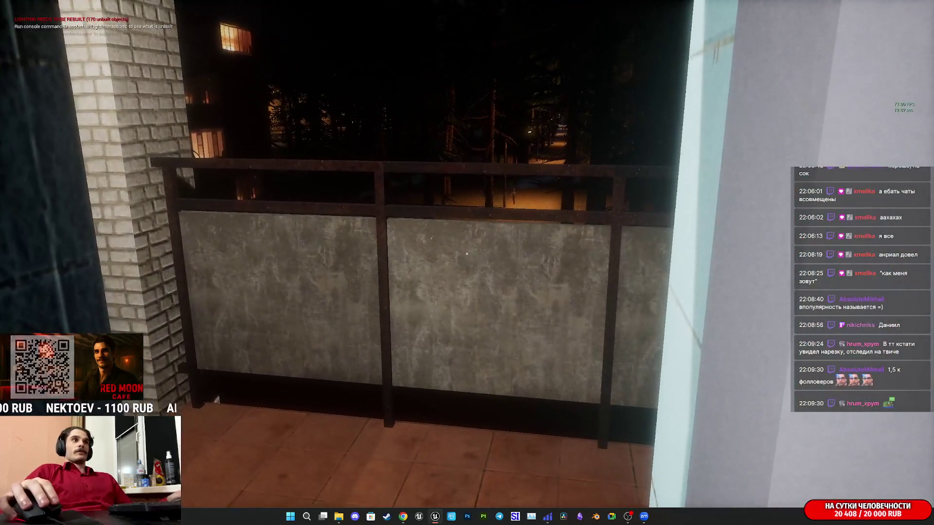
{"action": "key", "text": "Escape"}
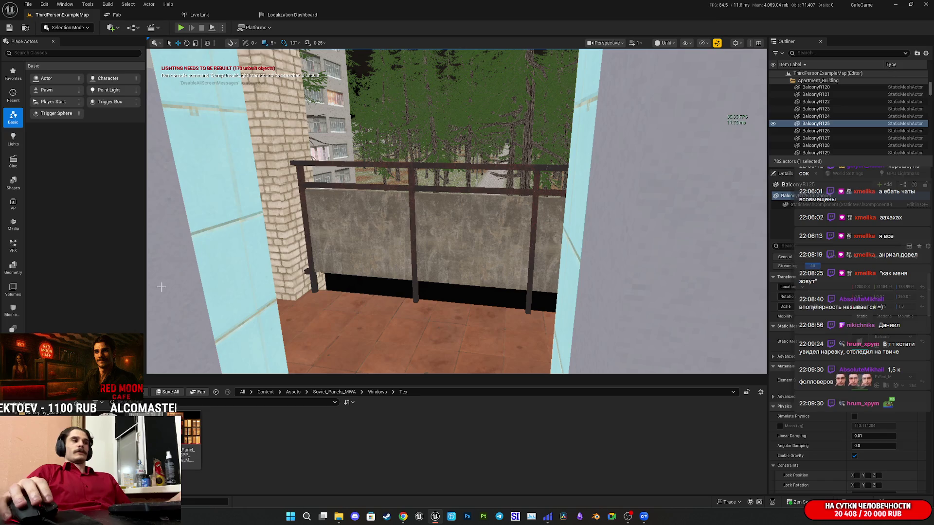
Fly the camera to the brick facade and select the window piece BalconyR132
{"action": "key", "text": "s"}
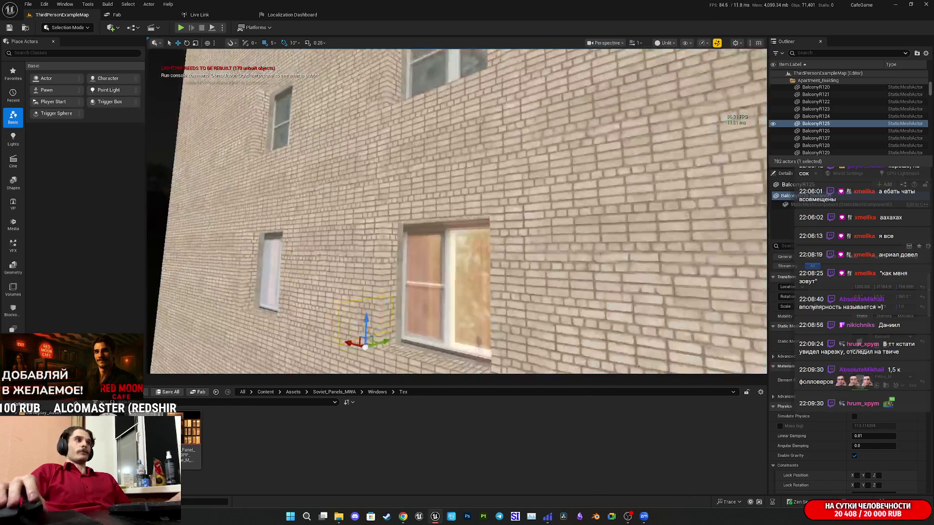
{"action": "key", "text": "w"}
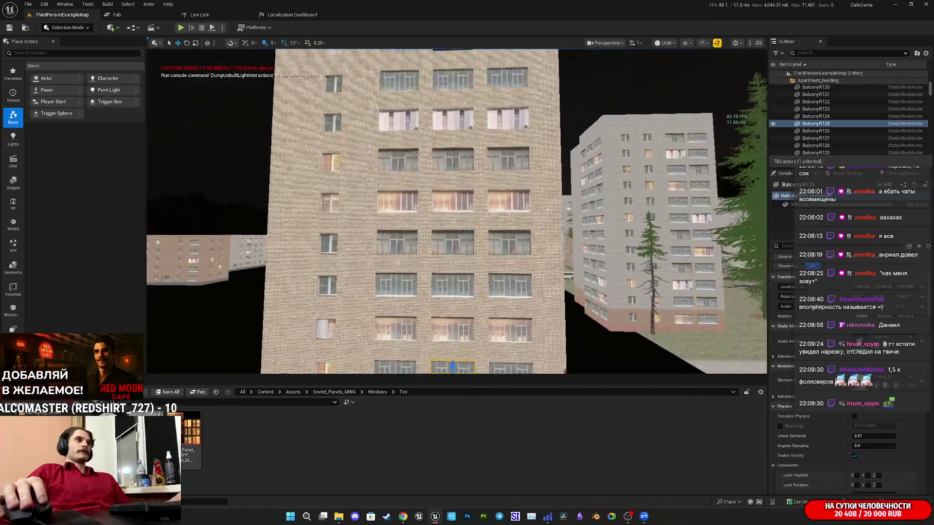
{"action": "key", "text": "w"}
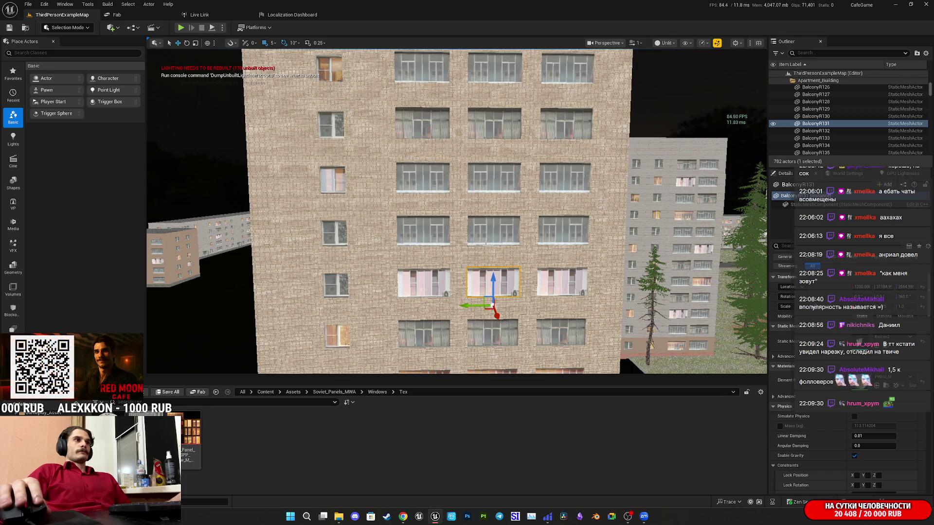
{"action": "left_click", "coordinate": [488, 235]}
{"action": "key", "text": "s"}
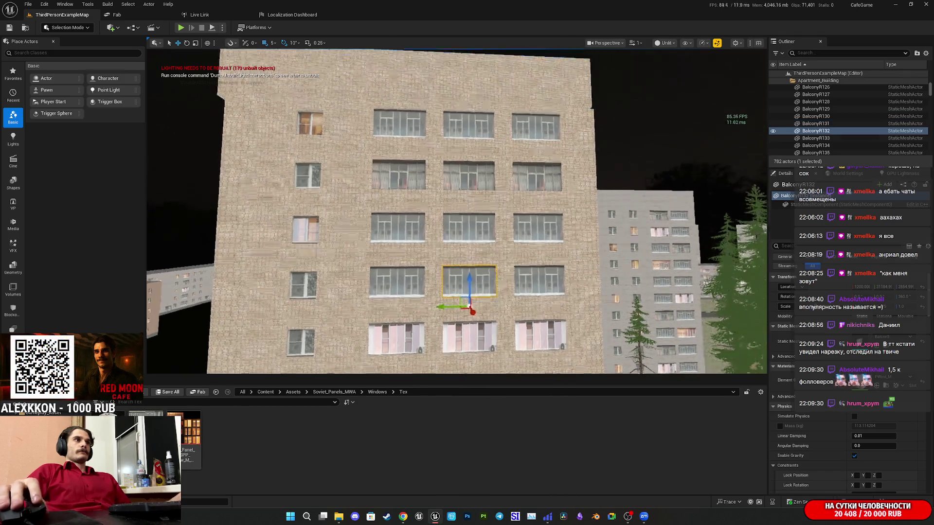
{"action": "key", "text": "e"}
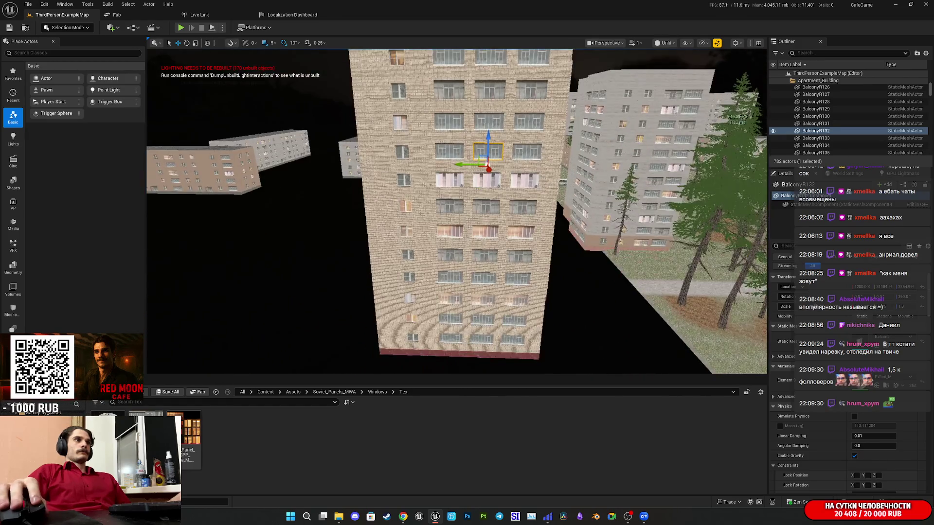
{"action": "key", "text": "q"}
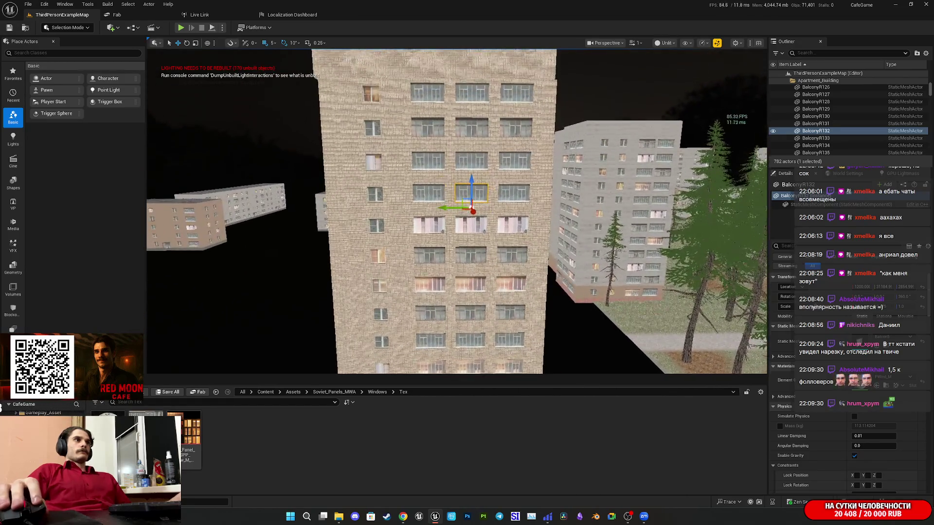
Add the balcony windows stacked on the floors above and below to the selection
{"action": "left_click", "coordinate": [478, 129]}
{"action": "left_click", "coordinate": [472, 225], "text": "ctrl"}
{"action": "left_click", "coordinate": [471, 254], "text": "ctrl"}
{"action": "left_click", "coordinate": [471, 285], "text": "ctrl"}
{"action": "scroll", "coordinate": [466, 315], "scroll_direction": "up", "scroll_amount": 8}
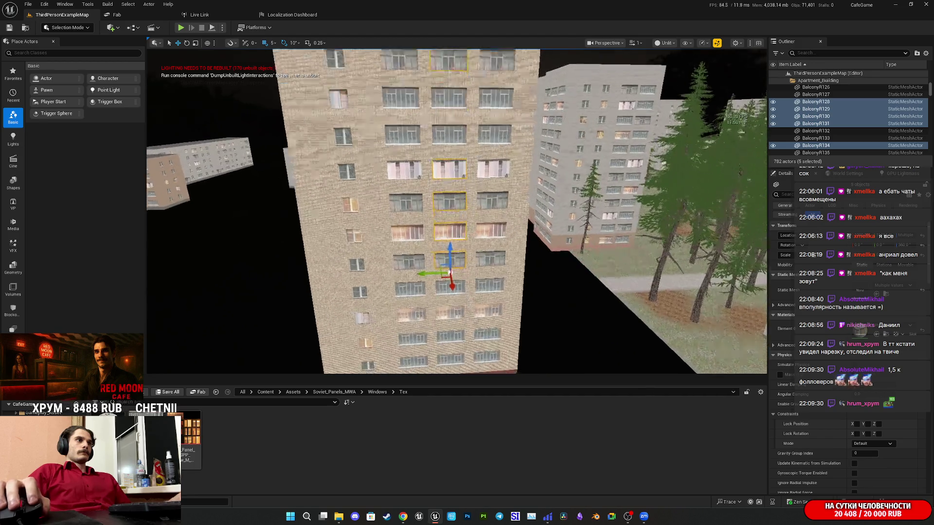
{"action": "left_click", "coordinate": [473, 261], "text": "ctrl"}
{"action": "scroll", "coordinate": [473, 261], "scroll_direction": "down", "scroll_amount": 5}
{"action": "scroll", "coordinate": [473, 262], "scroll_direction": "up", "scroll_amount": 3}
Add windows from the neighbouring rows to complete the twelve-window selection
{"action": "left_click", "coordinate": [423, 265], "text": "ctrl"}
{"action": "left_click", "coordinate": [430, 171], "text": "ctrl"}
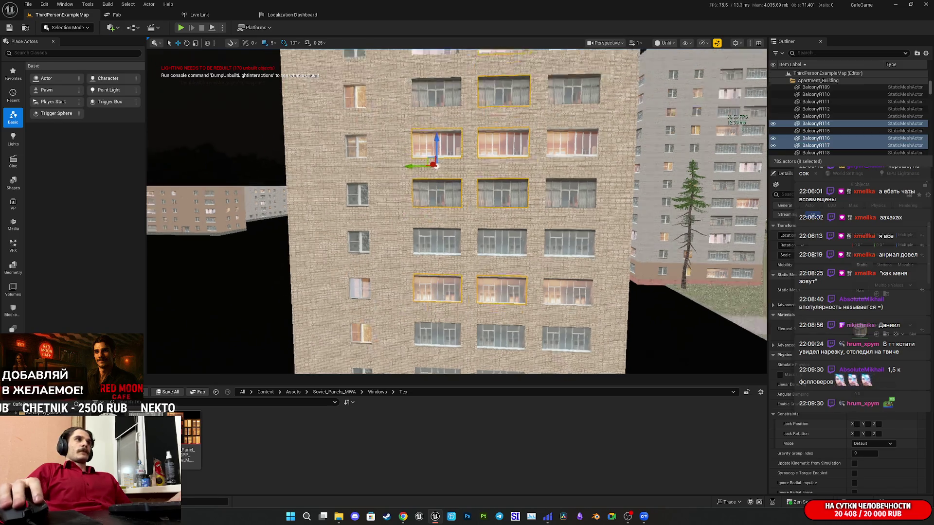
{"action": "left_click", "coordinate": [508, 275], "text": "ctrl"}
{"action": "left_click", "coordinate": [442, 276], "text": "ctrl"}
{"action": "left_click", "coordinate": [445, 180], "text": "ctrl"}
{"action": "scroll", "coordinate": [445, 180], "scroll_direction": "down", "scroll_amount": 5}
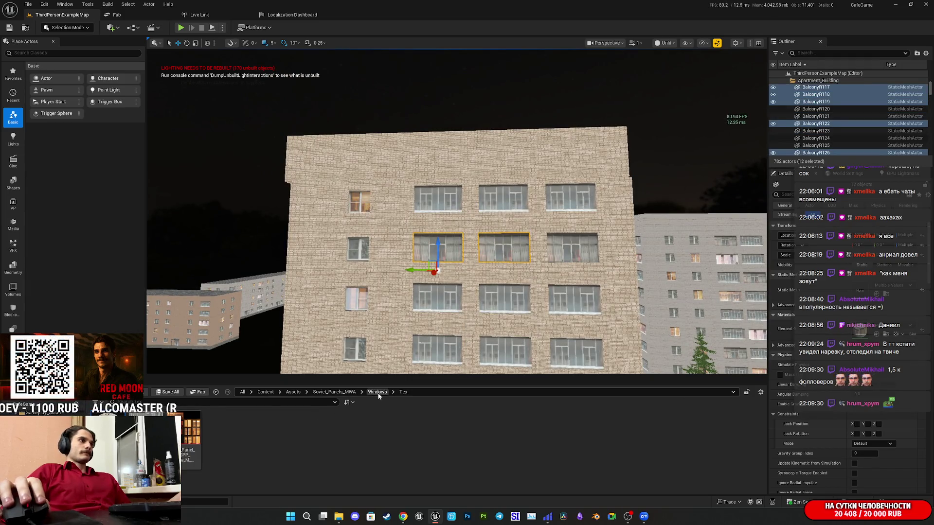
In the Windows folder, assign the Balcon5 mesh to bottom-row window BalconyR124
{"action": "left_click", "coordinate": [377, 393]}
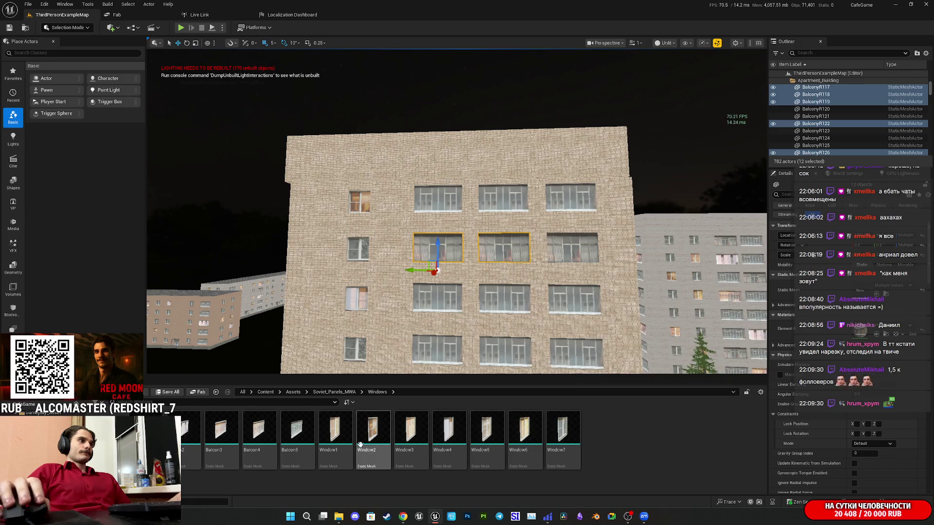
{"action": "left_click", "coordinate": [295, 432]}
{"action": "mouse_move", "coordinate": [457, 219]}
{"action": "left_mouse_down"}
{"action": "mouse_move", "coordinate": [437, 246]}
{"action": "mouse_move", "coordinate": [438, 267]}
{"action": "left_mouse_up"}
{"action": "left_click", "coordinate": [473, 345]}
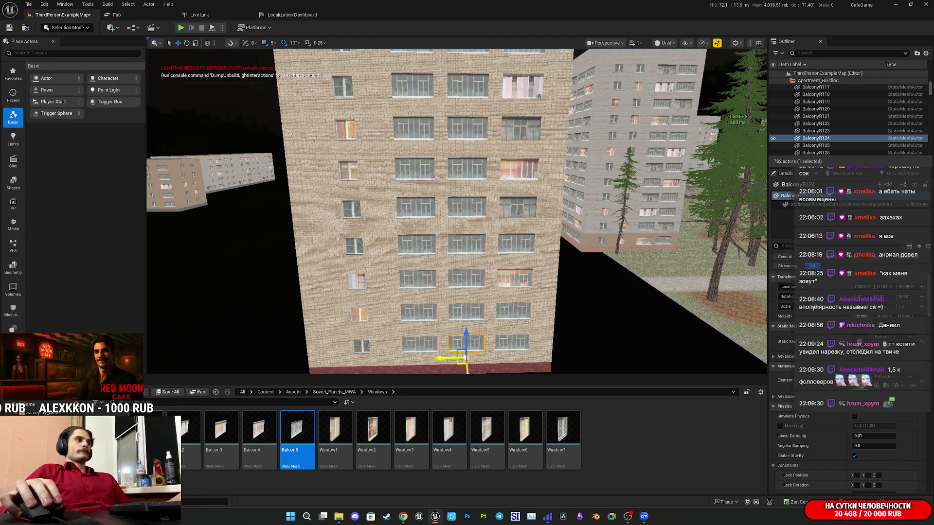
{"action": "left_click_drag", "start_coordinate": [192, 438], "coordinate": [909, 372]}
{"action": "left_click_drag", "start_coordinate": [864, 337], "coordinate": [864, 337]}
Replace the mesh of the window above BalconyR127 with Balcon4, then reframe the facade
{"action": "left_click_drag", "start_coordinate": [466, 281], "coordinate": [461, 286]}
{"action": "left_click", "coordinate": [461, 285]}
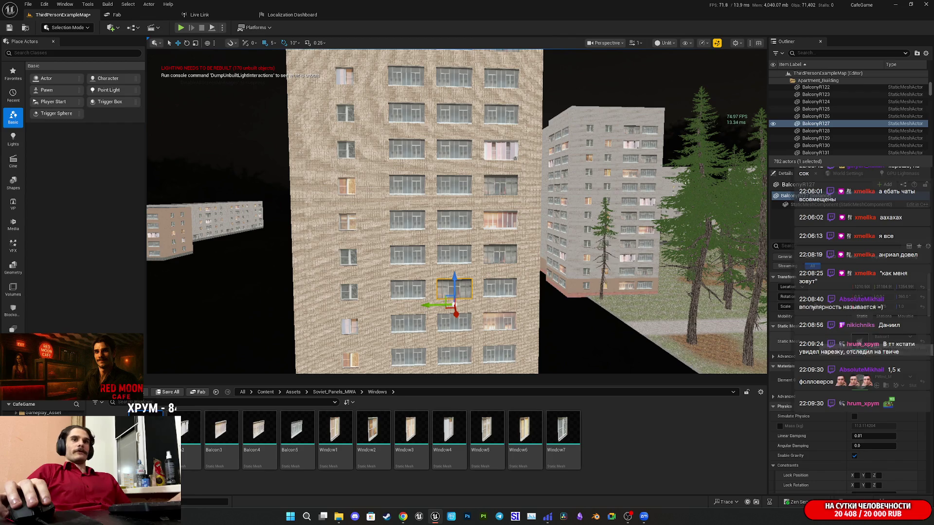
{"action": "left_click_drag", "start_coordinate": [500, 254], "coordinate": [496, 247]}
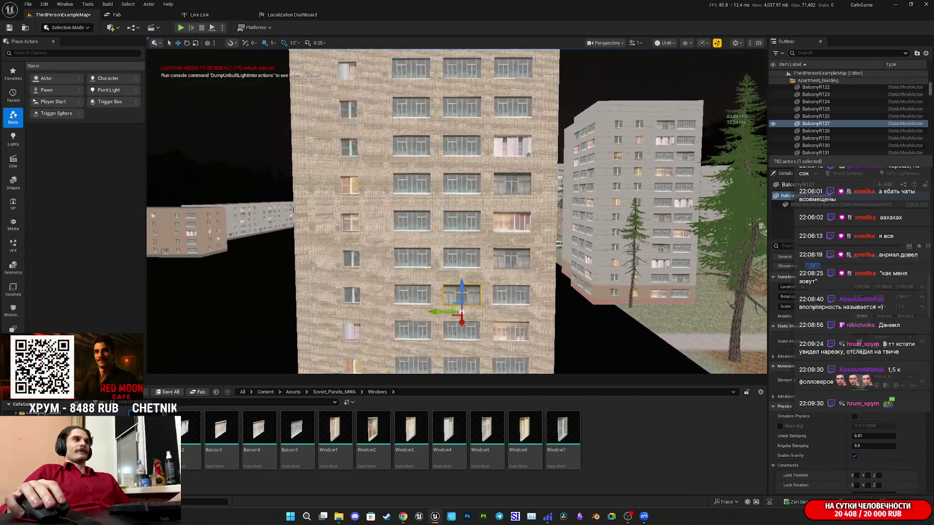
{"action": "left_click", "coordinate": [463, 261]}
{"action": "left_click_drag", "start_coordinate": [259, 435], "coordinate": [860, 340]}
{"action": "left_click_drag", "start_coordinate": [487, 219], "coordinate": [487, 200]}
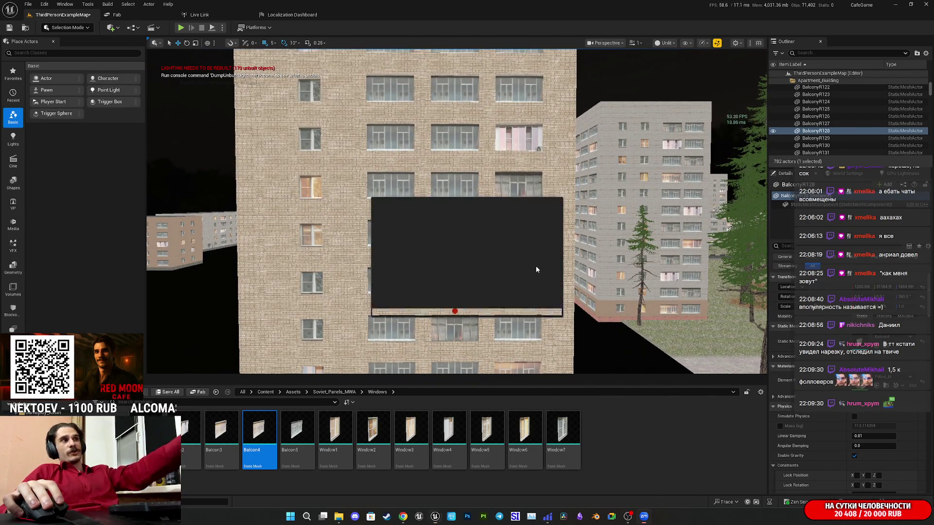
{"action": "left_click", "coordinate": [557, 208]}
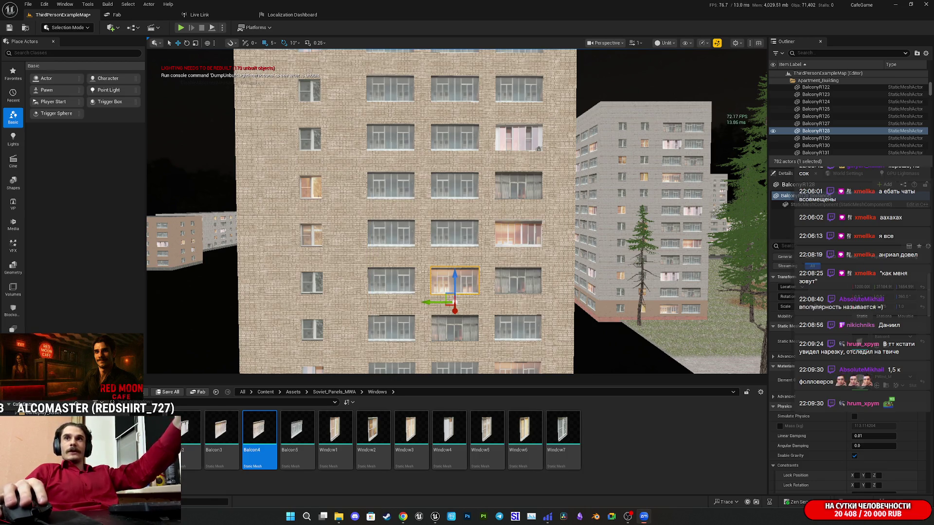
{"action": "left_click_drag", "start_coordinate": [487, 204], "coordinate": [486, 199]}
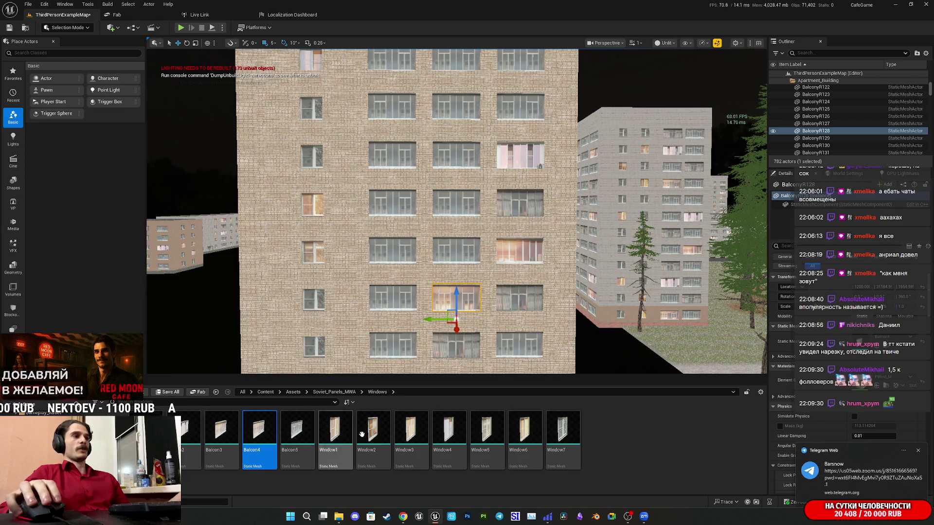
{"action": "mouse_move", "coordinate": [403, 520]}
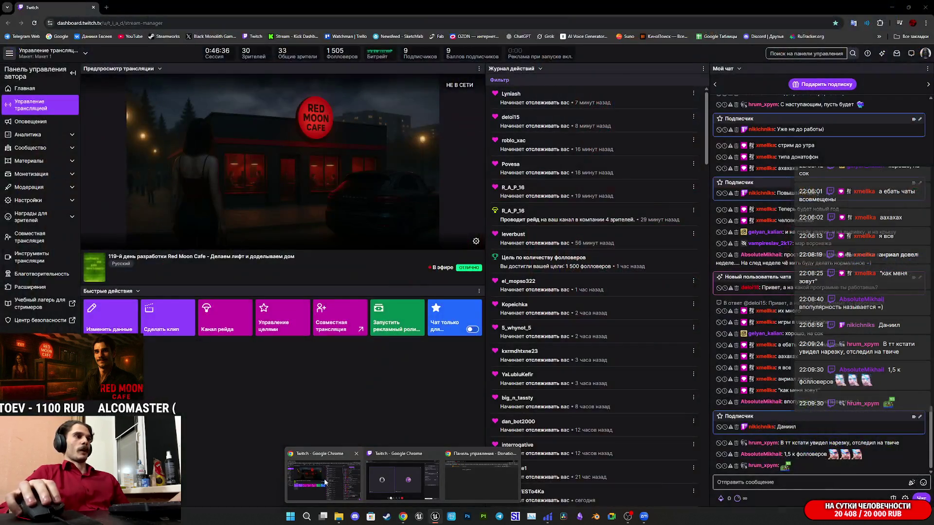
Join the Zoom meeting from the Telegram Web link via Zoom Workplace, then return to Unreal
{"action": "left_click", "coordinate": [324, 479]}
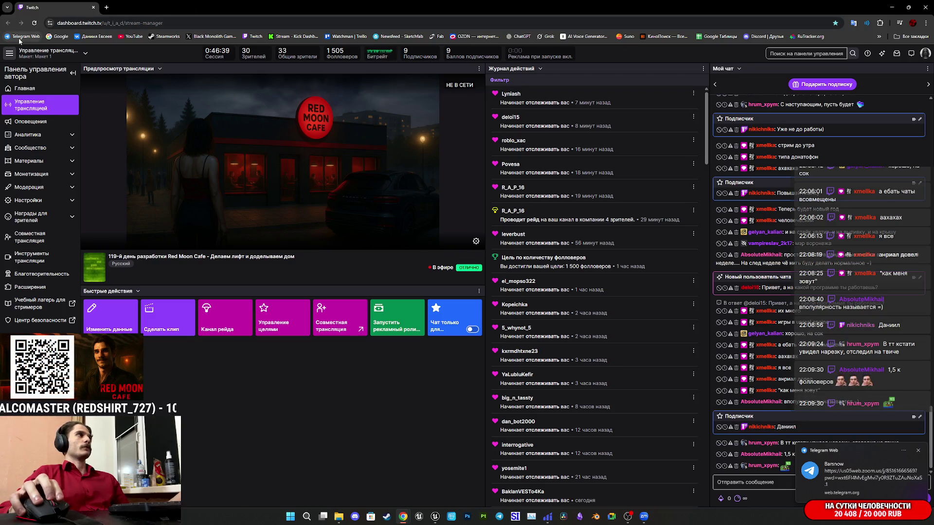
{"action": "left_click", "coordinate": [886, 475]}
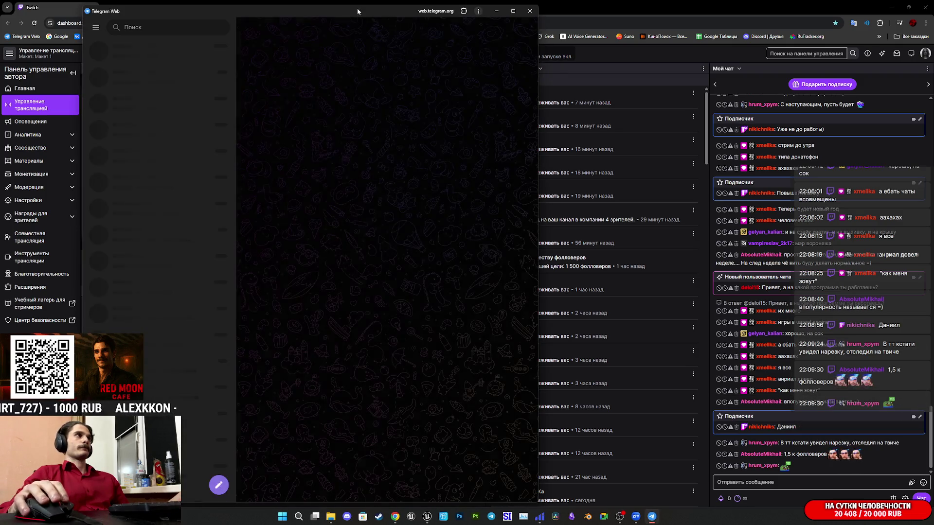
{"action": "left_click", "coordinate": [496, 11]}
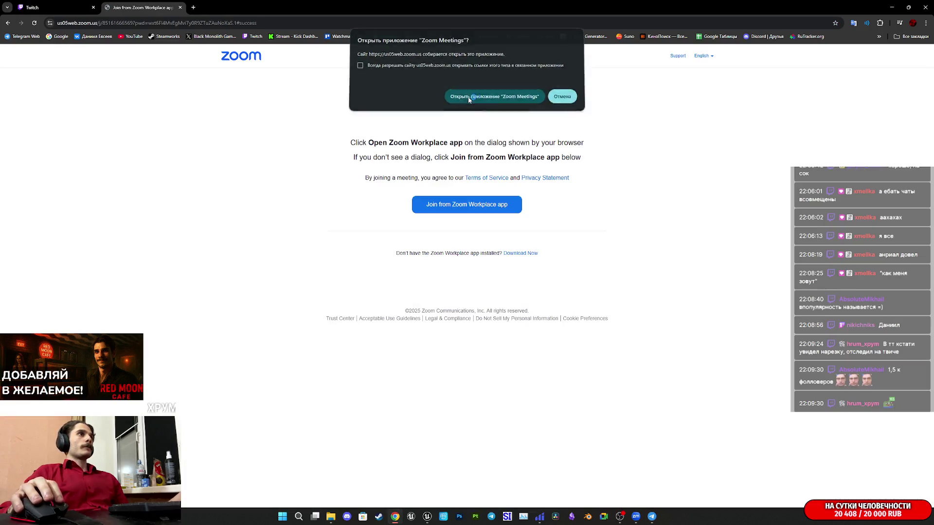
{"action": "left_click", "coordinate": [494, 98]}
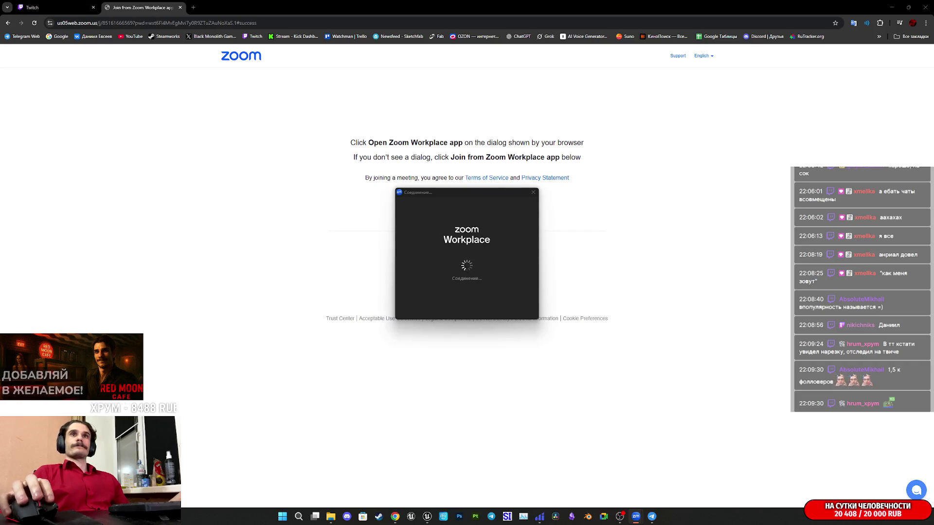
{"action": "key", "text": "ctrl+w"}
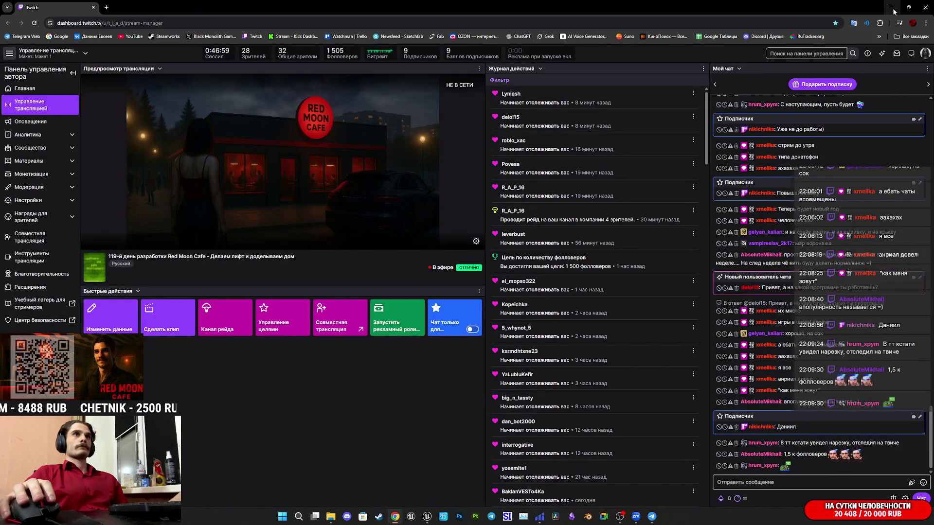
{"action": "key", "text": "alt+Tab"}
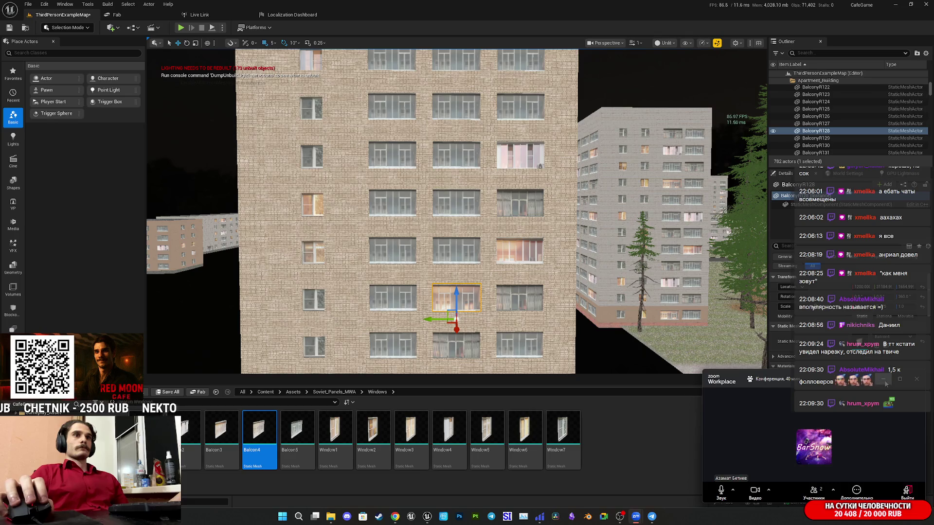
Minimise Zoom and save the ThirdPersonExampleMap level through Save All and Save Selected
{"action": "left_click", "coordinate": [884, 380]}
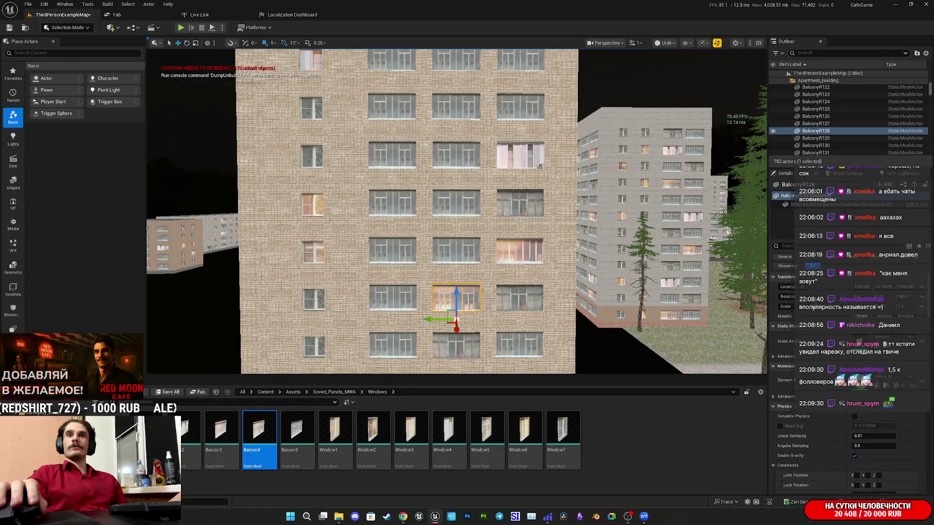
{"action": "left_click_drag", "start_coordinate": [457, 211], "coordinate": [520, 207]}
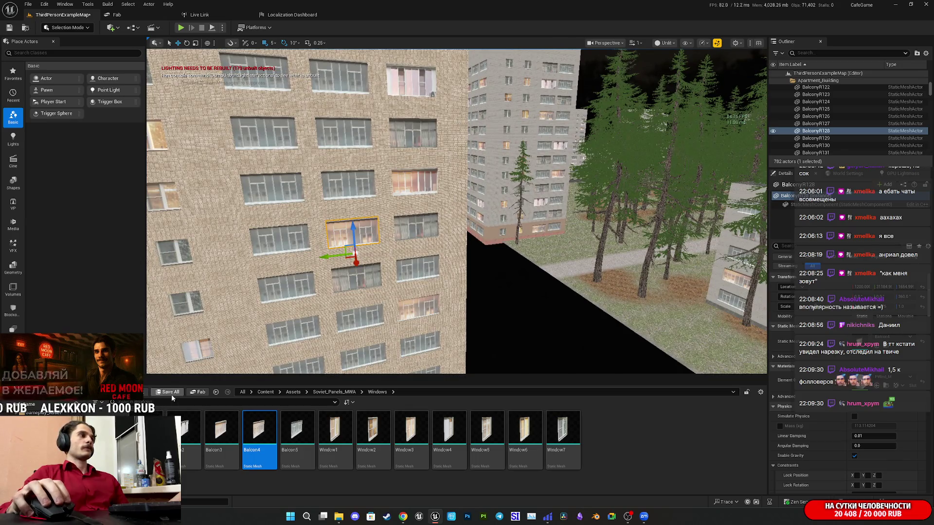
{"action": "left_click", "coordinate": [171, 393]}
{"action": "left_click", "coordinate": [525, 341]}
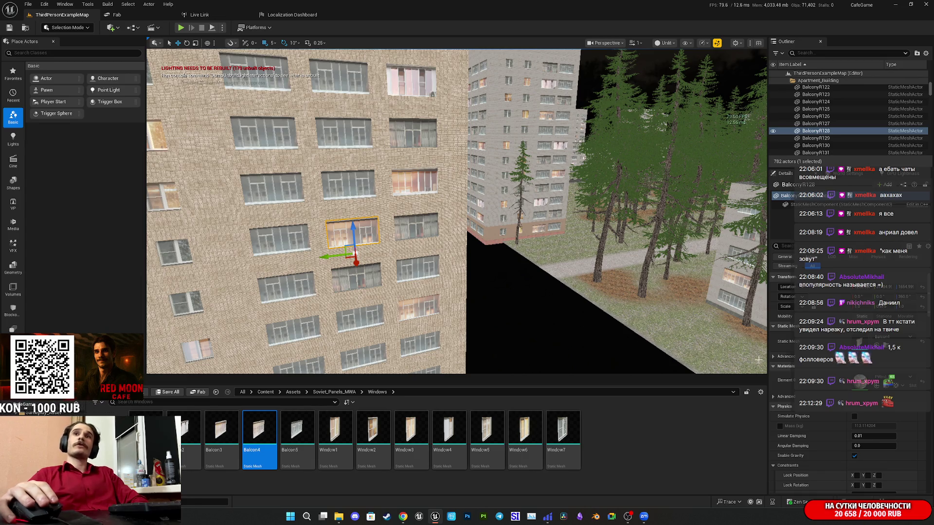
{"action": "left_click_drag", "start_coordinate": [479, 268], "coordinate": [520, 273]}
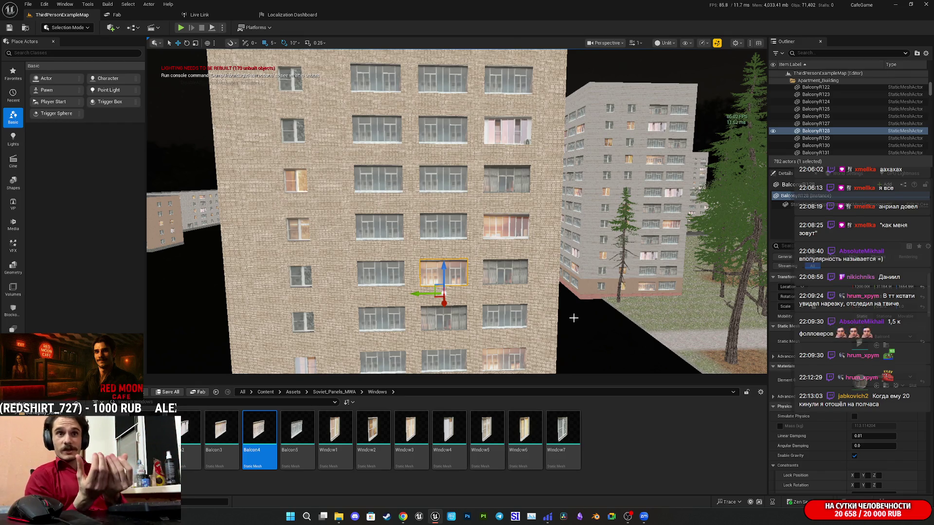
Right-click a spot on the apartment facade to bring up the actor context menu
{"action": "right_click", "coordinate": [573, 318]}
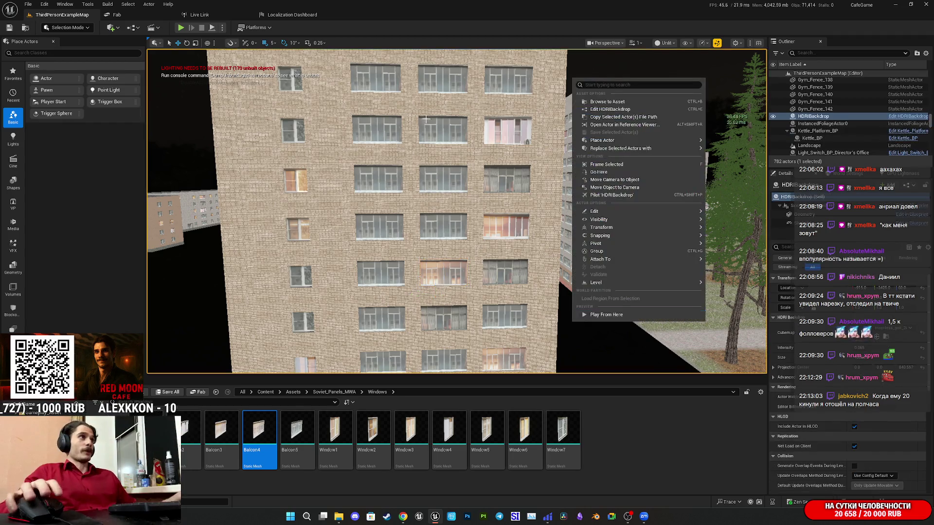
Start Play and walk through the apartment rooms and corridor out onto the balcony
{"action": "left_click", "coordinate": [181, 28]}
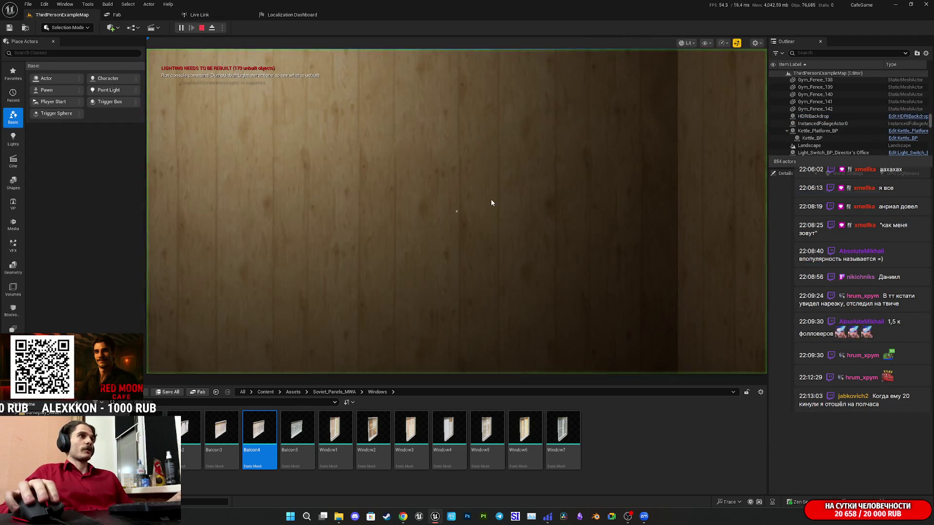
{"action": "left_click", "coordinate": [491, 200]}
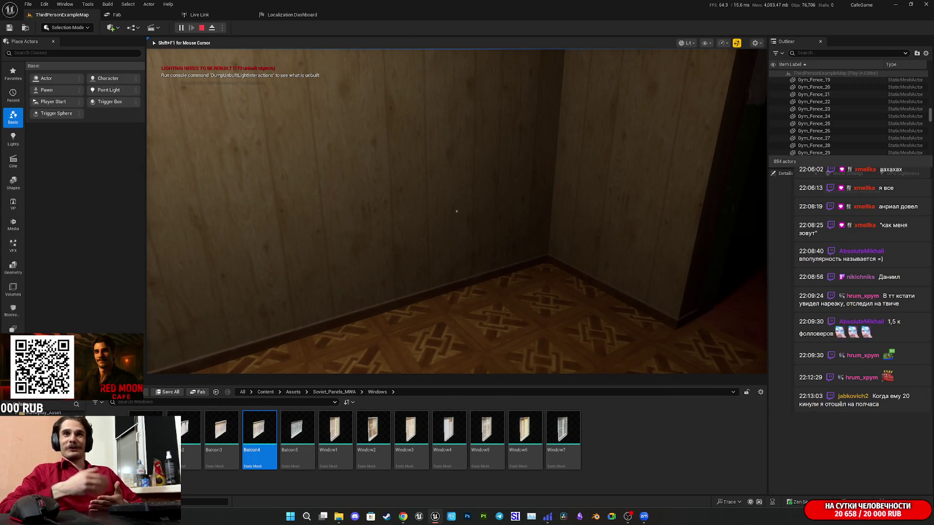
{"action": "key", "text": "w"}
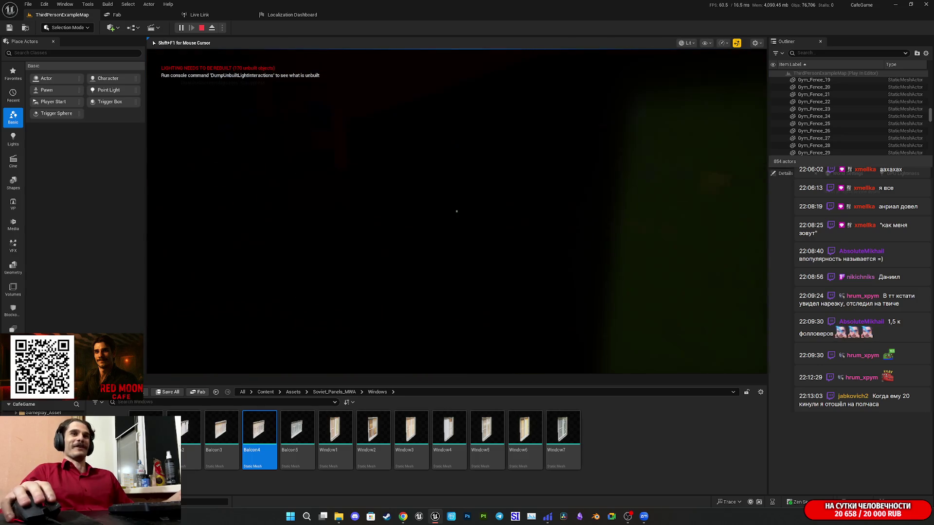
{"action": "key", "text": "w"}
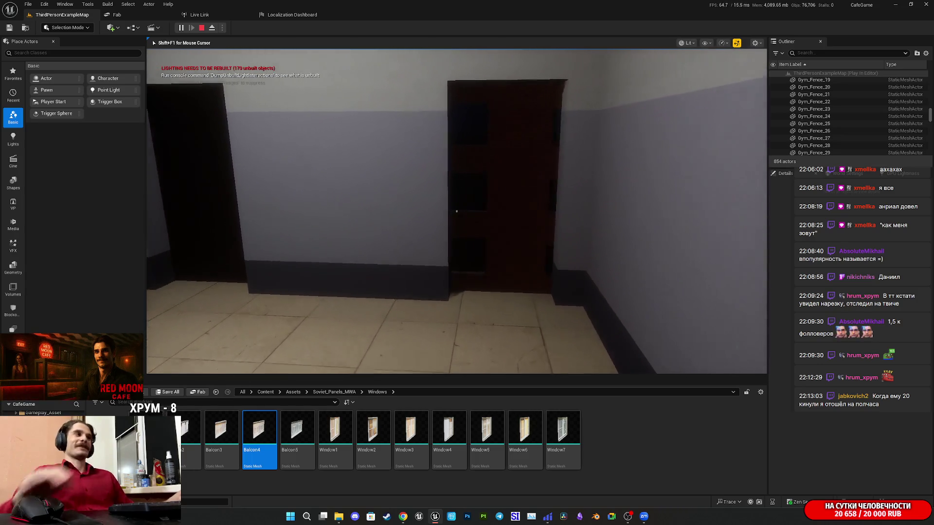
{"action": "key", "text": "w"}
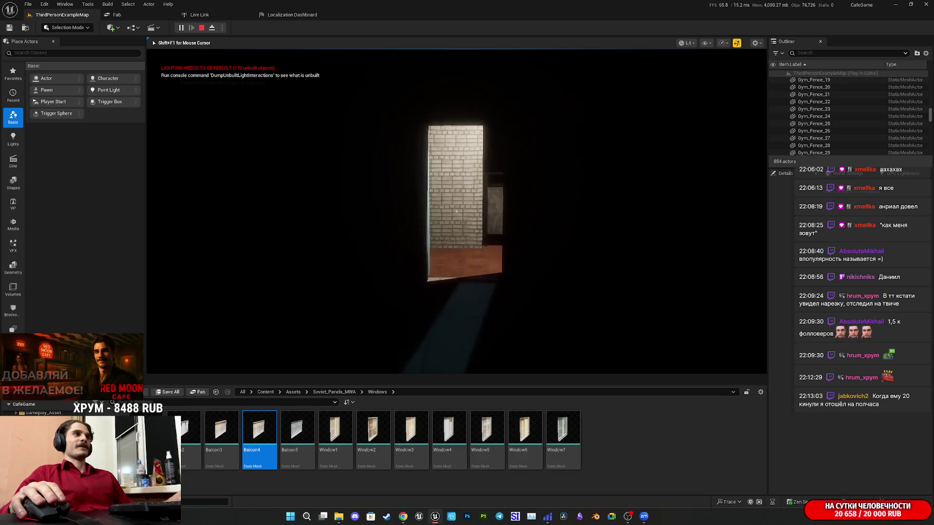
{"action": "key", "text": "w"}
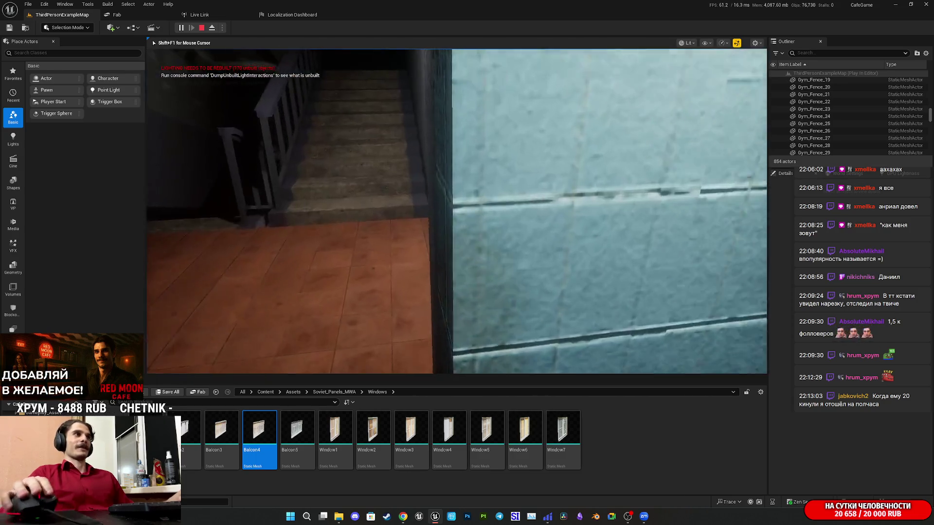
{"action": "key", "text": "w"}
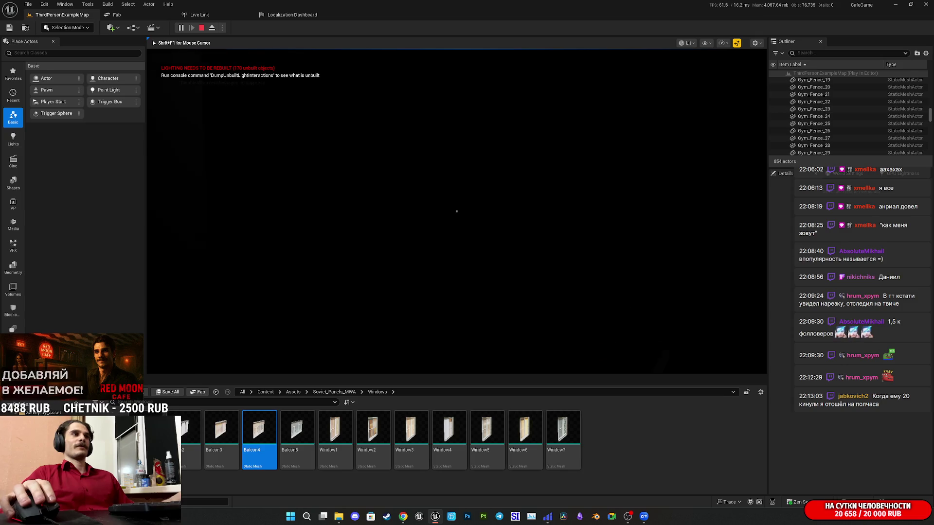
{"action": "key", "text": "w"}
Descend the dark stairwell in unlit view to the forest-facing window, then detach from the character
{"action": "key", "text": "w"}
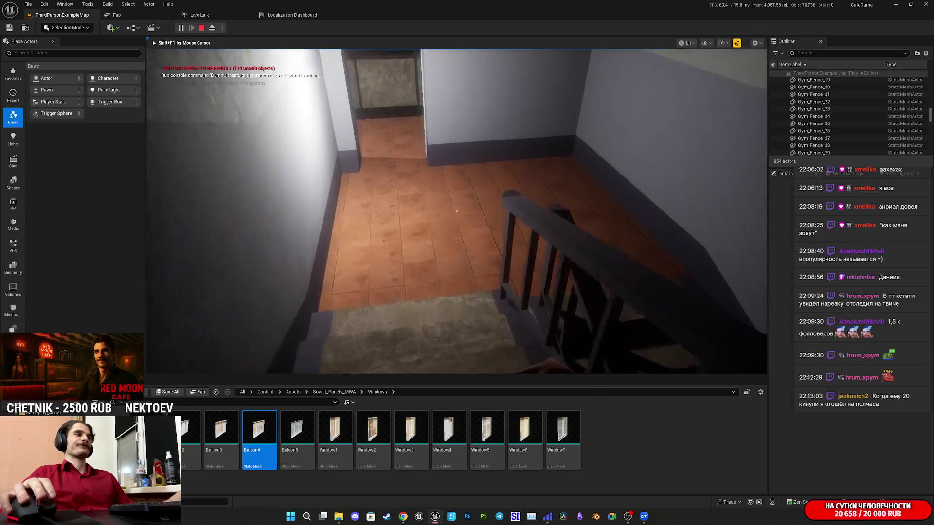
{"action": "key", "text": "w"}
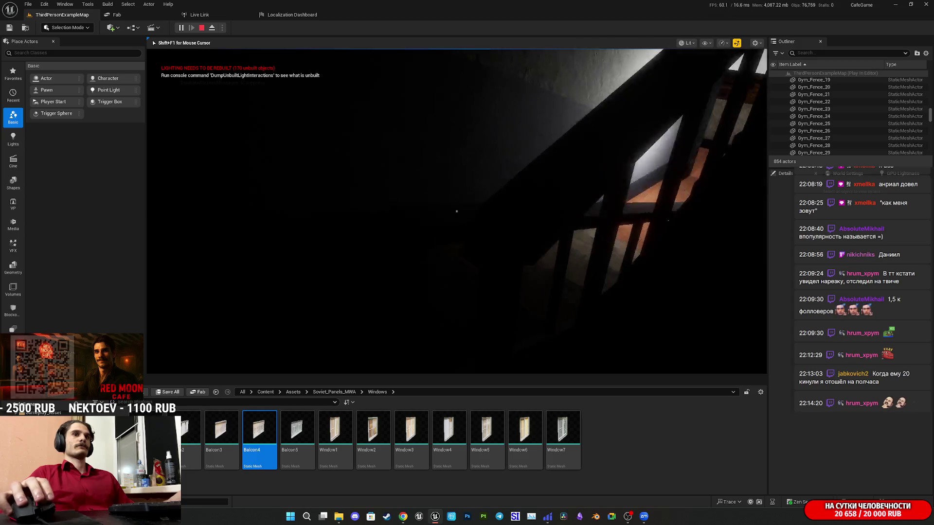
{"action": "key", "text": "w"}
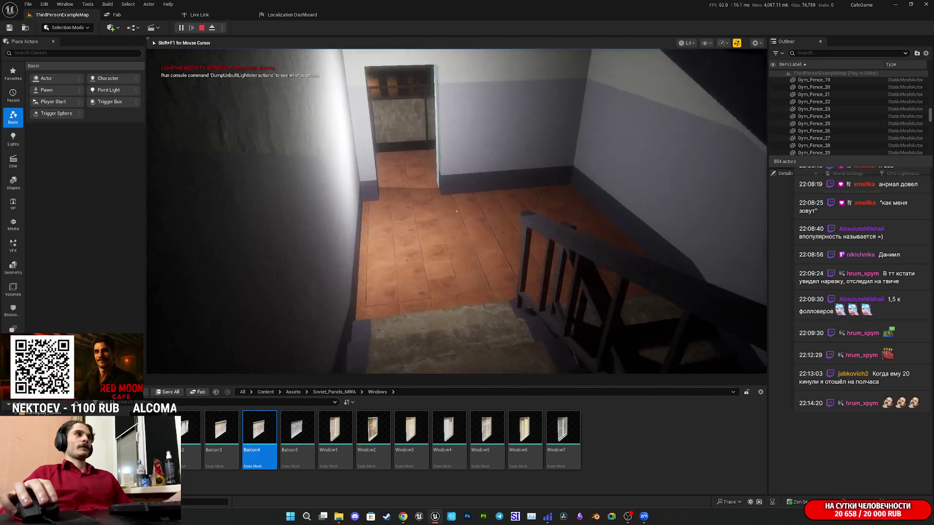
{"action": "key", "text": "w"}
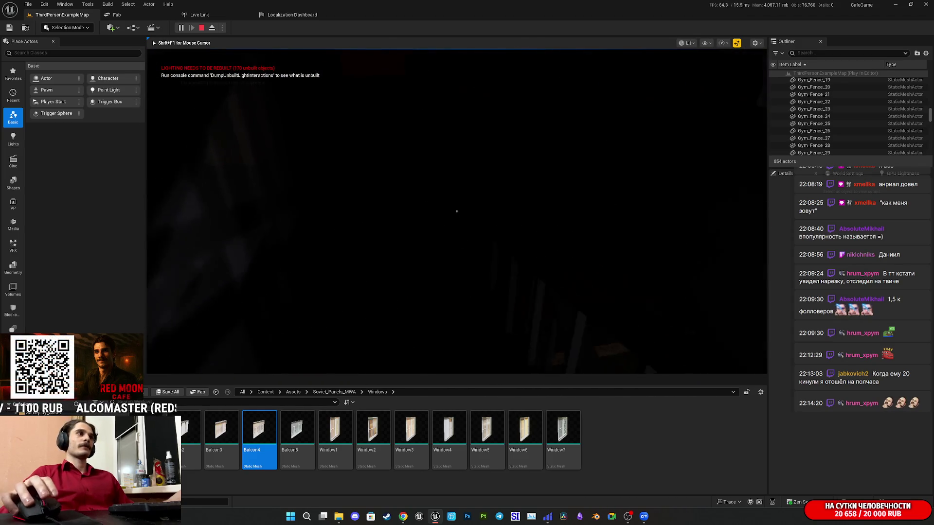
{"action": "key", "text": "w"}
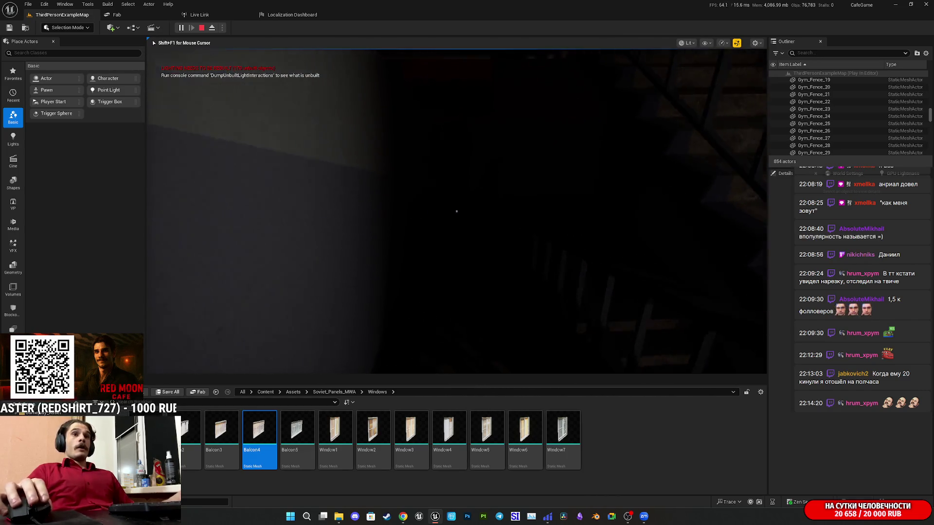
{"action": "key", "text": "w"}
{"action": "key", "text": "F2"}
{"action": "key", "text": "w"}
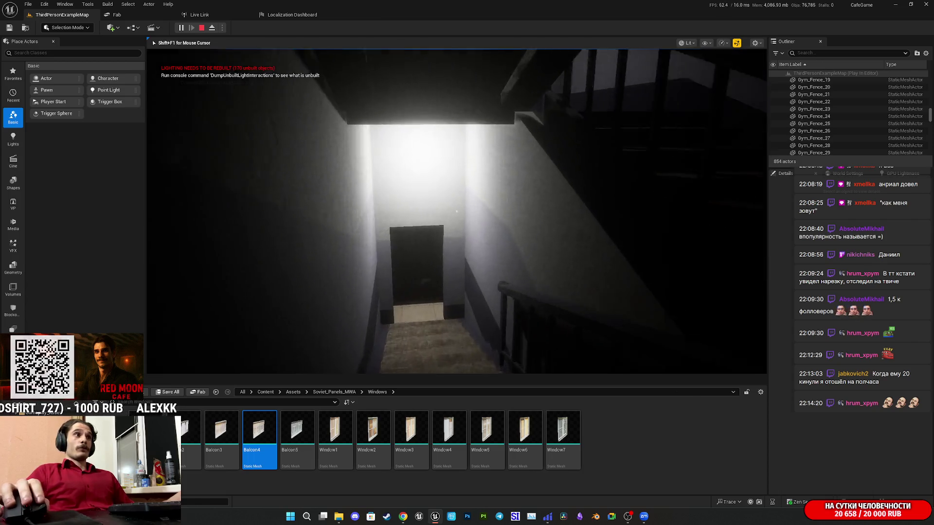
{"action": "key", "text": "w"}
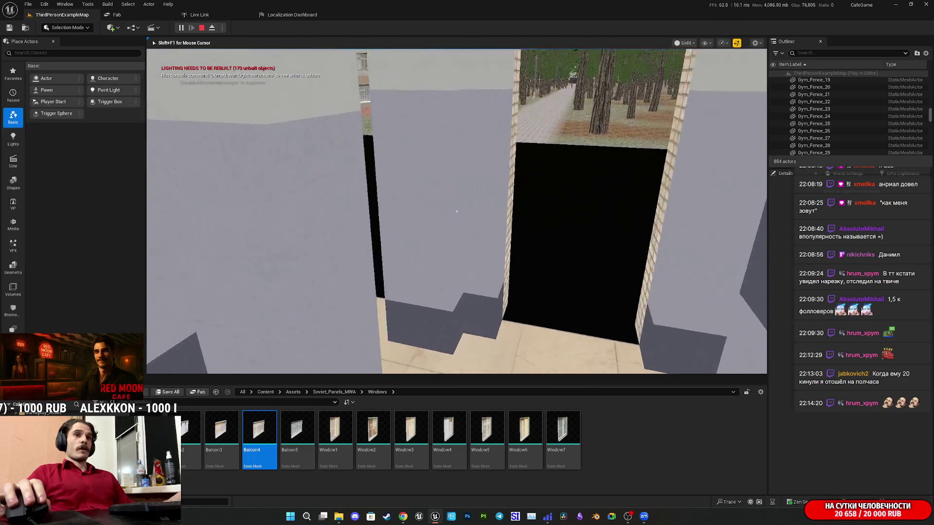
{"action": "key", "text": "w"}
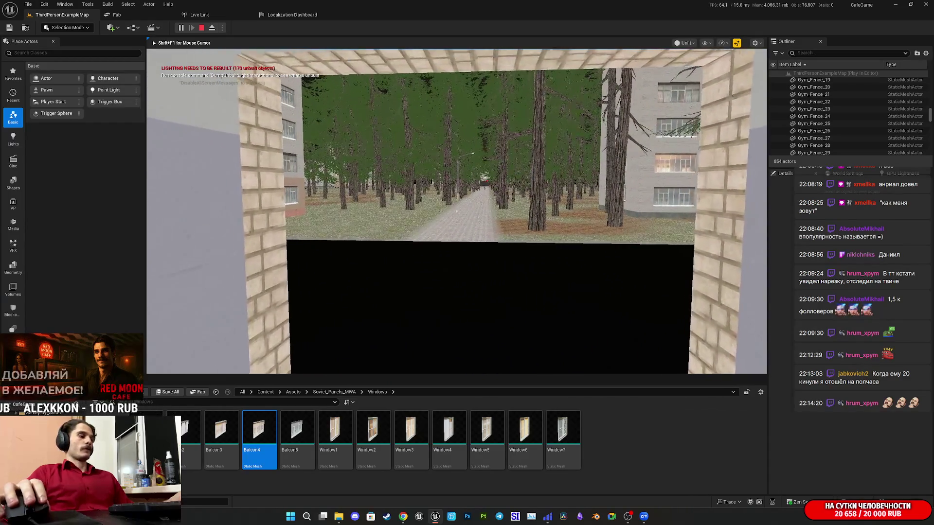
{"action": "key", "text": "F8"}
{"action": "left_click", "coordinate": [638, 231]}
Fly over the forest to the ThirdPersonCharacter and possess it again
{"action": "key", "text": "F8"}
{"action": "key", "text": "F8"}
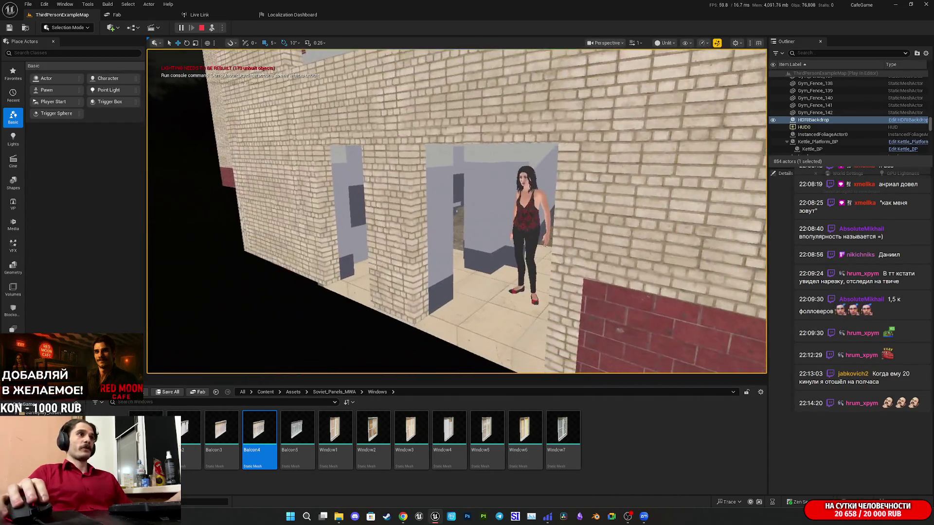
{"action": "left_click_drag", "start_coordinate": [573, 347], "coordinate": [573, 347]}
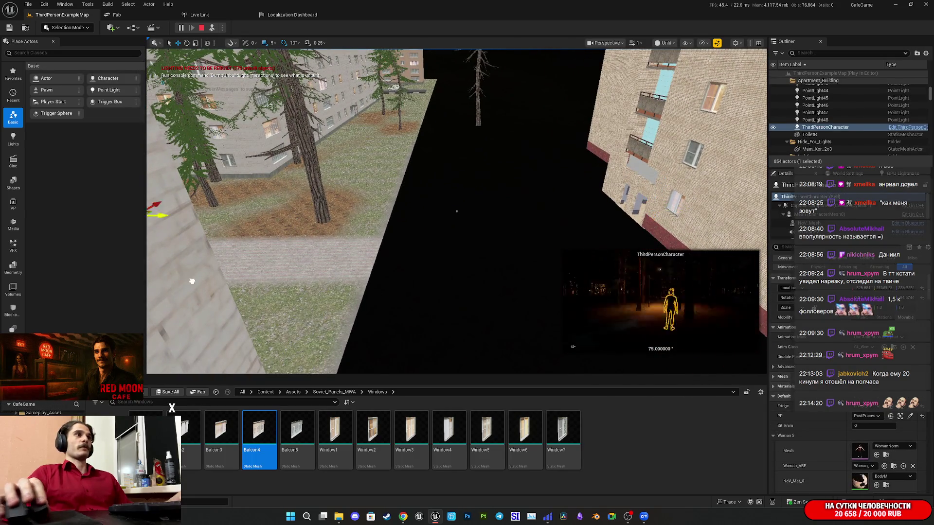
{"action": "mouse_move", "coordinate": [157, 281]}
{"action": "left_mouse_down"}
{"action": "mouse_move", "coordinate": [434, 259]}
{"action": "mouse_move", "coordinate": [373, 245]}
{"action": "left_mouse_up"}
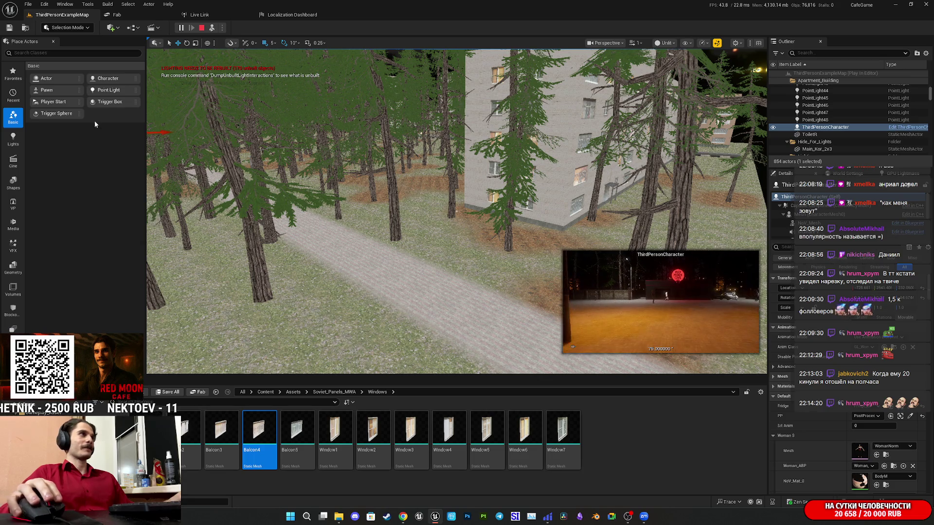
{"action": "key", "text": "F8"}
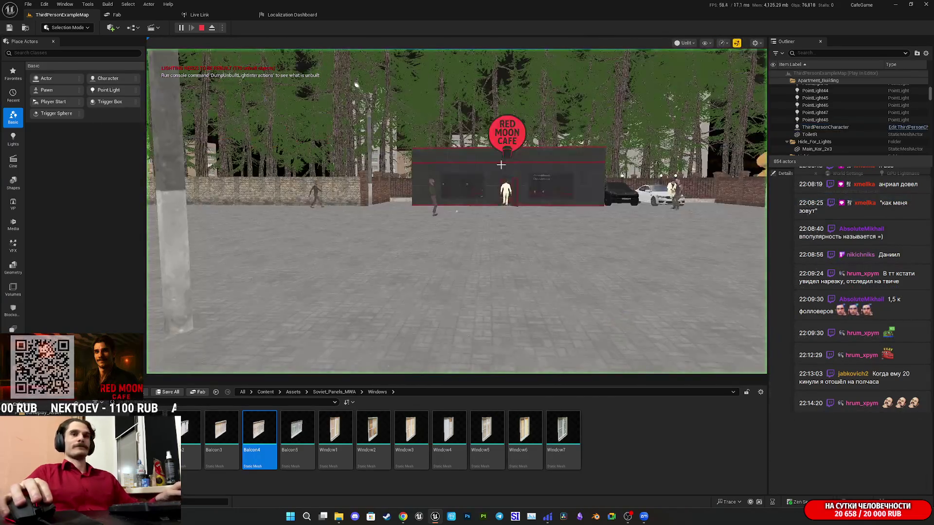
Switch back to lit shading, go full-screen with F11, and walk into the cafe
{"action": "left_click", "coordinate": [501, 165]}
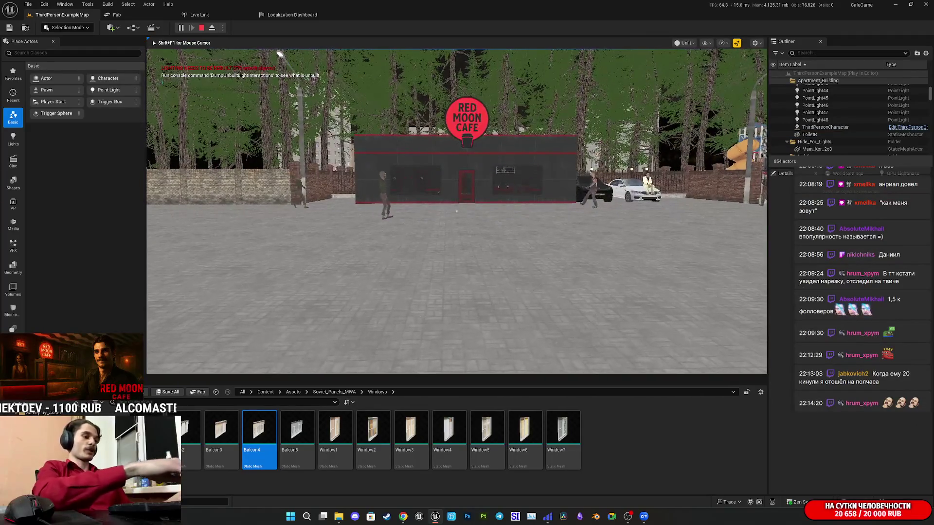
{"action": "key", "text": "F3"}
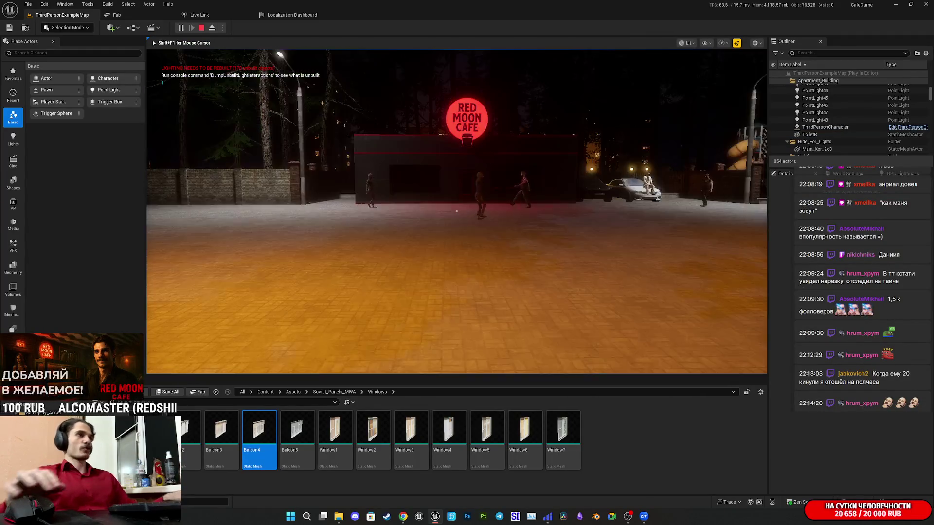
{"action": "key", "text": "F11"}
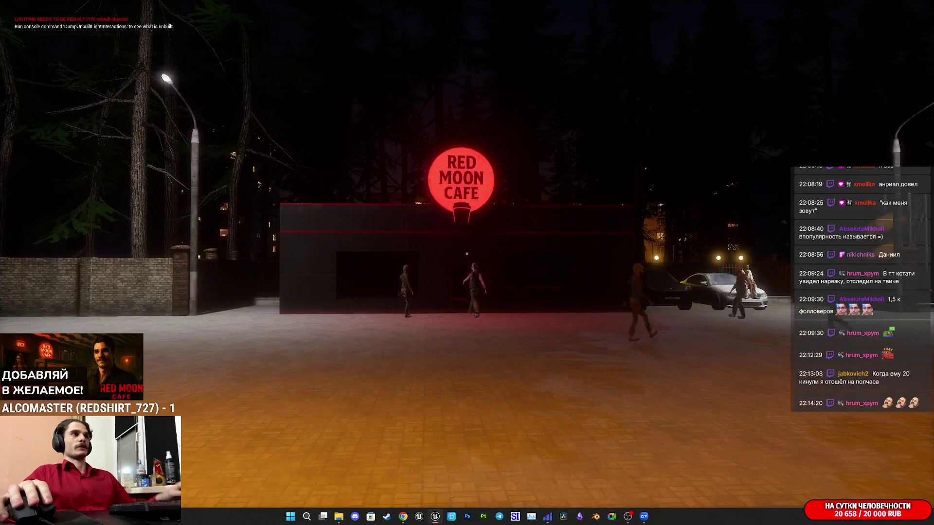
{"action": "key", "text": "w"}
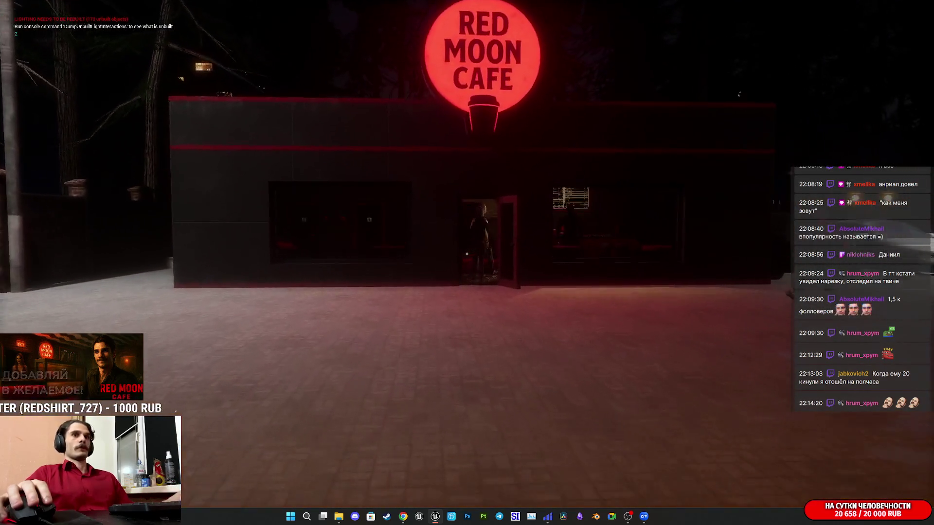
{"action": "key", "text": "w"}
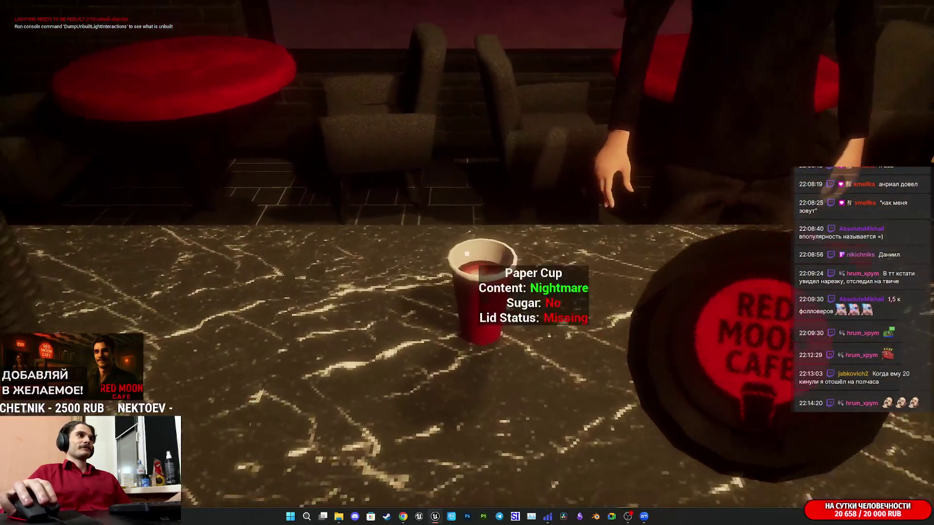
Lid the customer's cup, take the 1000 RUB bill, and ring up the 370 RUB order
{"action": "left_click", "coordinate": [467, 254]}
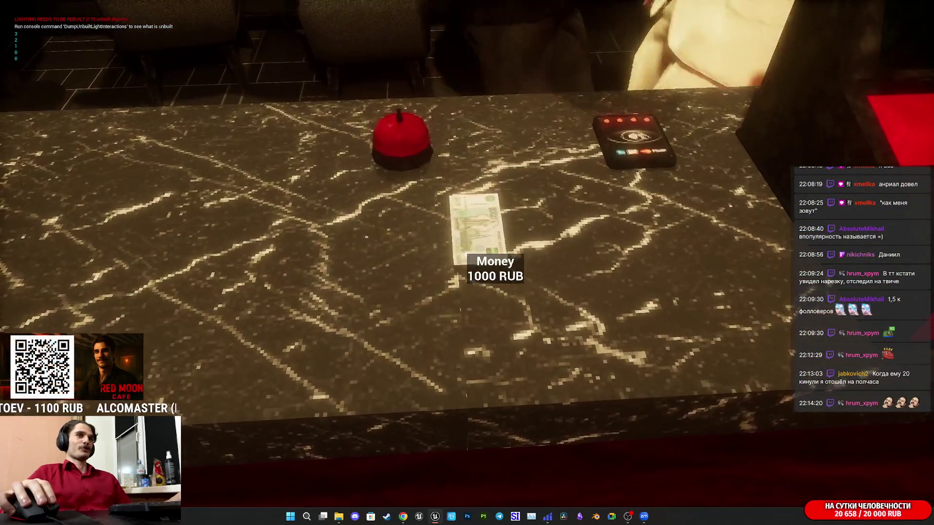
{"action": "left_click", "coordinate": [466, 253]}
{"action": "left_click", "coordinate": [467, 253]}
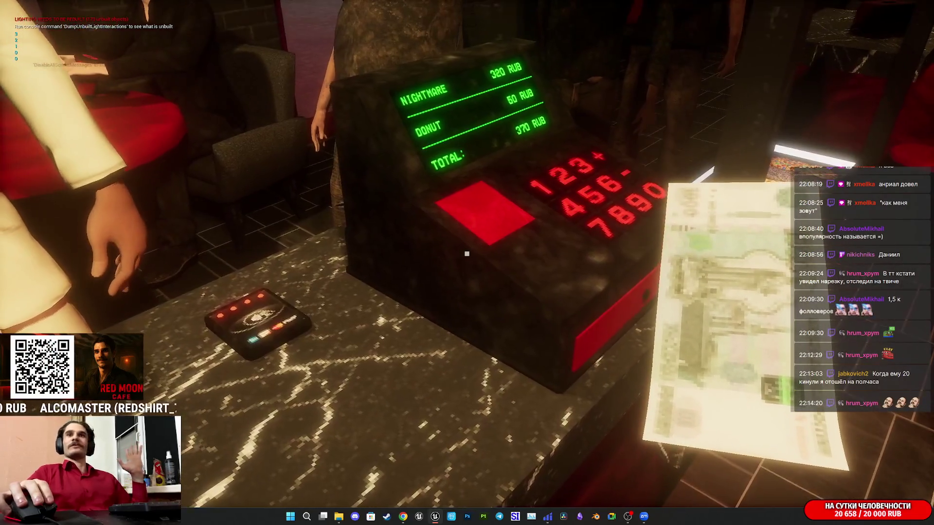
{"action": "left_click", "coordinate": [466, 254]}
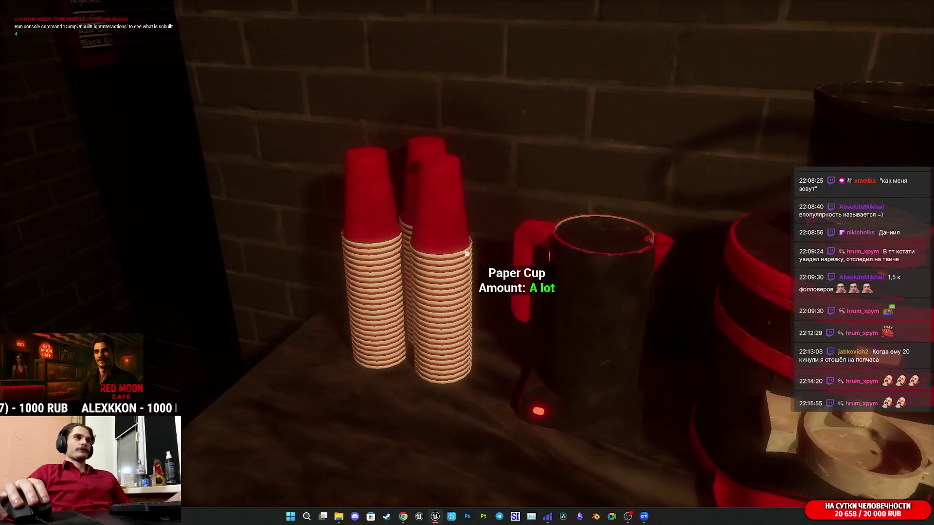
Set a paper cup under the coffee machine, then put a donut on a plate on the counter
{"action": "left_click", "coordinate": [467, 254]}
{"action": "left_click", "coordinate": [466, 254]}
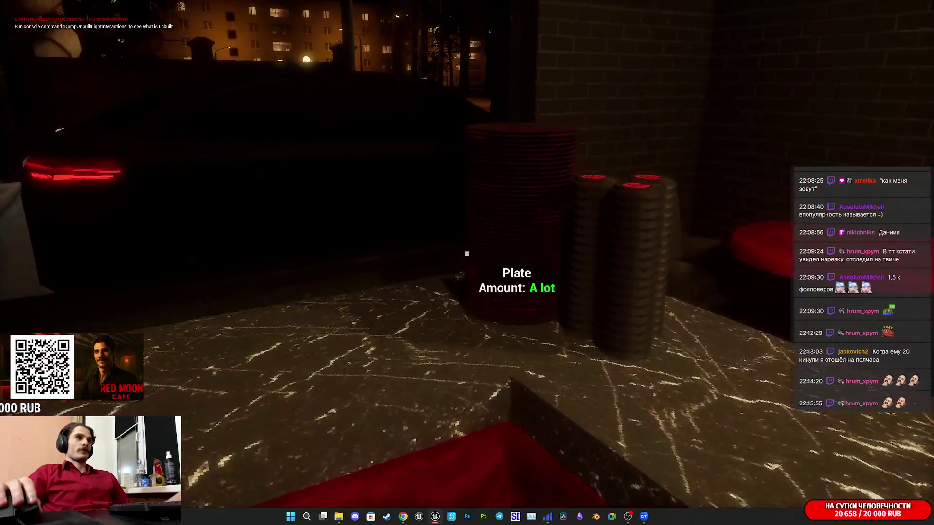
{"action": "left_click", "coordinate": [467, 253]}
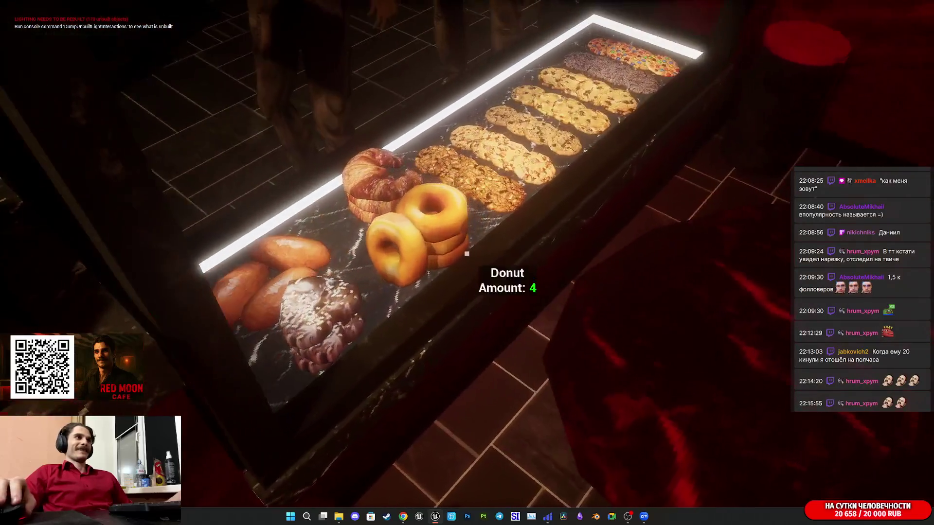
{"action": "left_click", "coordinate": [466, 254]}
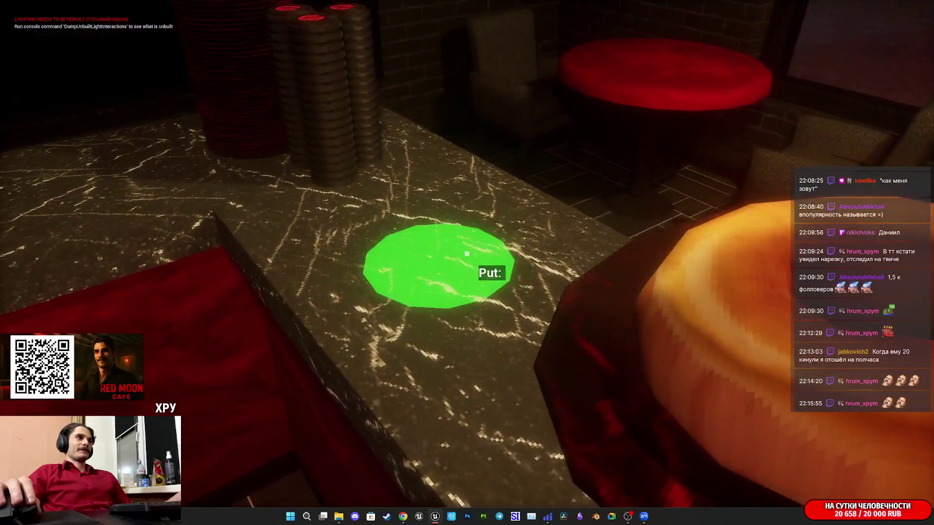
{"action": "left_click", "coordinate": [467, 253]}
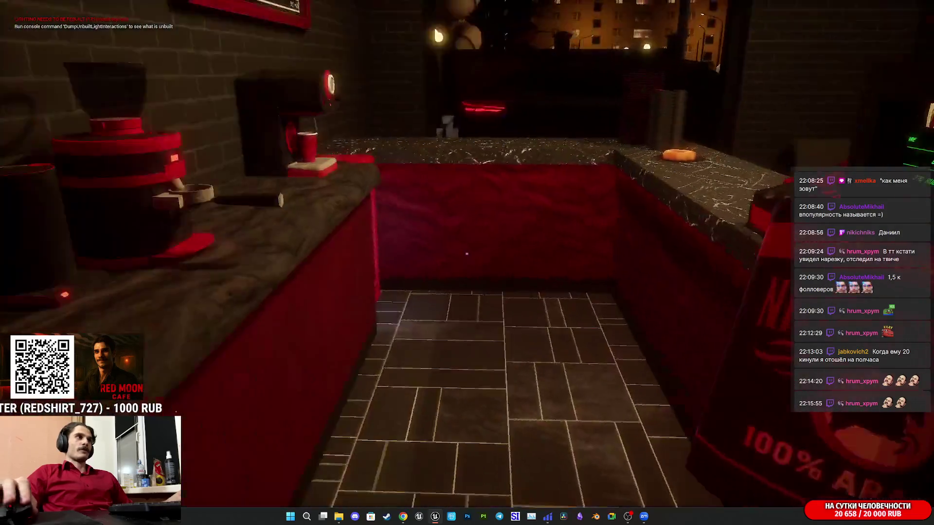
Grind premium coffee into the portafilter and attach it to the coffee machine
{"action": "left_click", "coordinate": [467, 253]}
{"action": "left_click", "coordinate": [467, 254]}
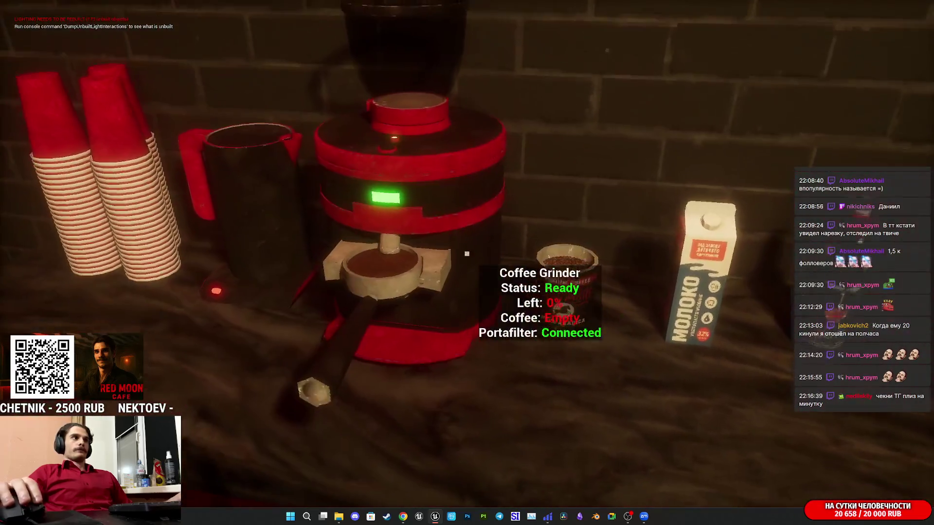
{"action": "left_click", "coordinate": [467, 254]}
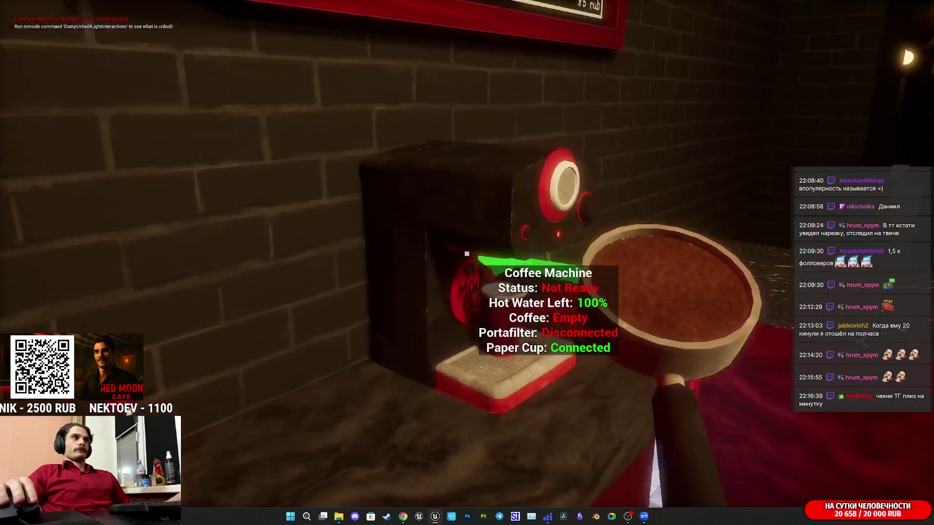
{"action": "left_click", "coordinate": [466, 254]}
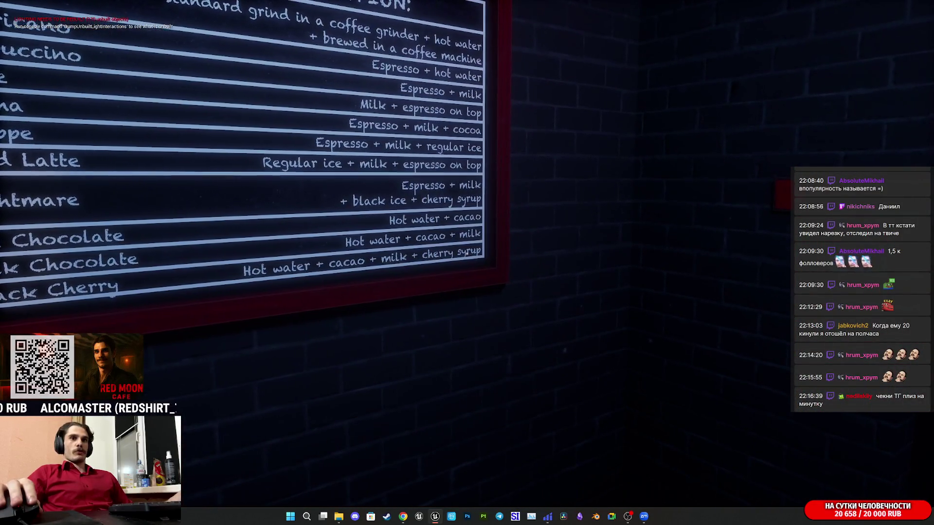
Return focus to the game and move the red cup from the machine to the counter
{"action": "key", "text": "super"}
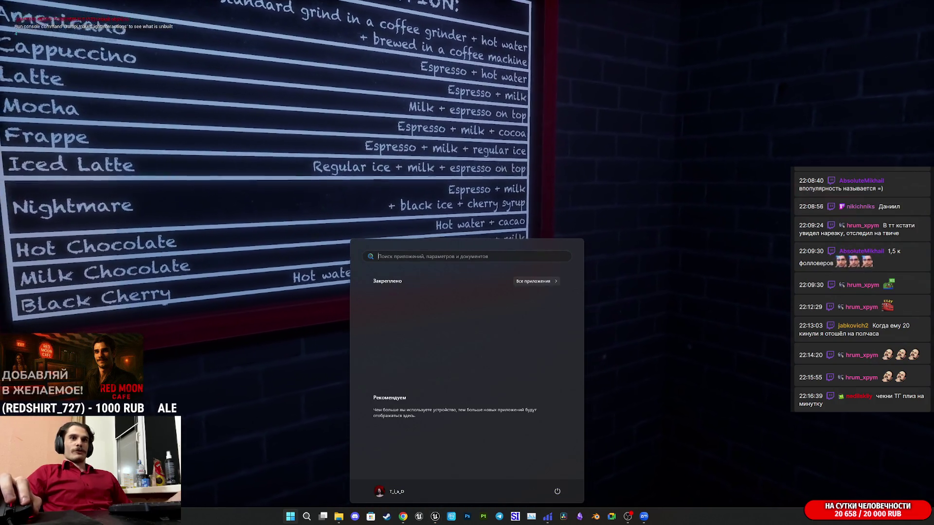
{"action": "key", "text": "super"}
{"action": "left_click", "coordinate": [559, 278]}
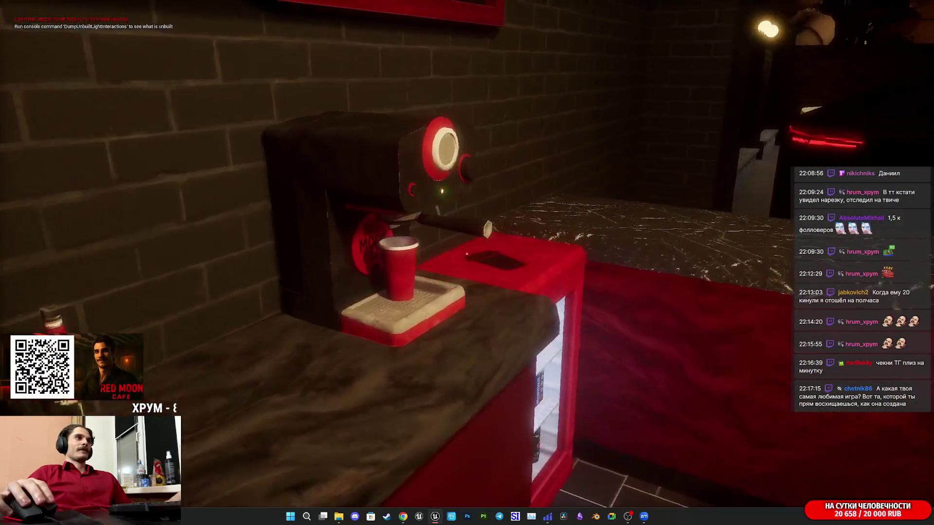
{"action": "left_click", "coordinate": [467, 253]}
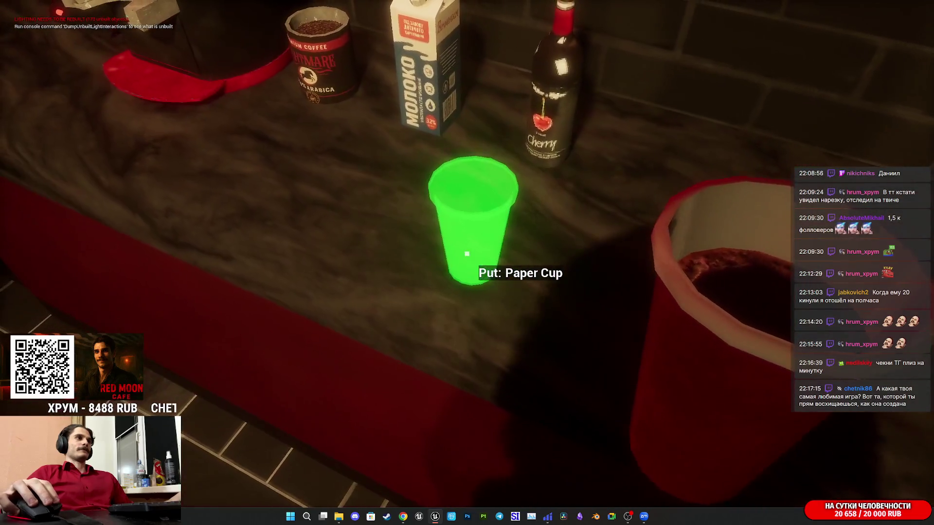
{"action": "left_click", "coordinate": [467, 253]}
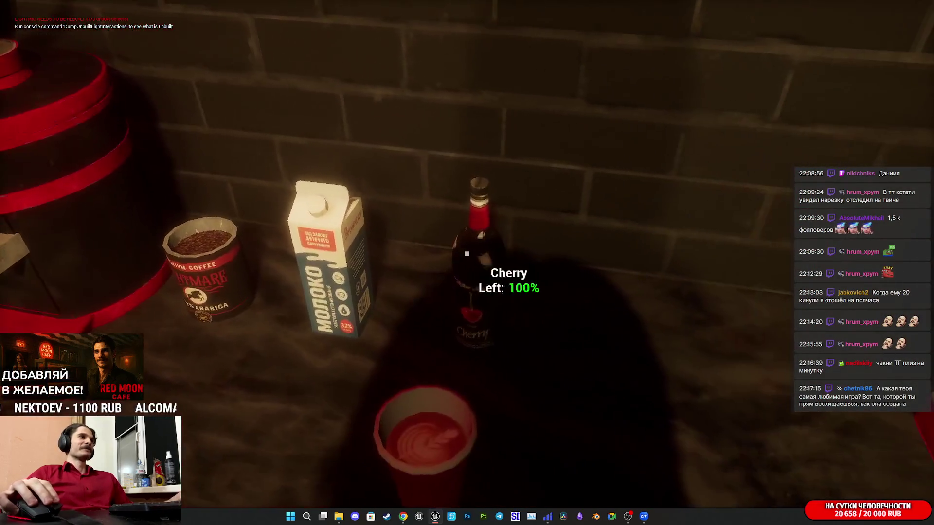
Add Cherry syrup, serve the drink, put the 1000 RUB note in the register, then stop play
{"action": "left_click", "coordinate": [466, 254]}
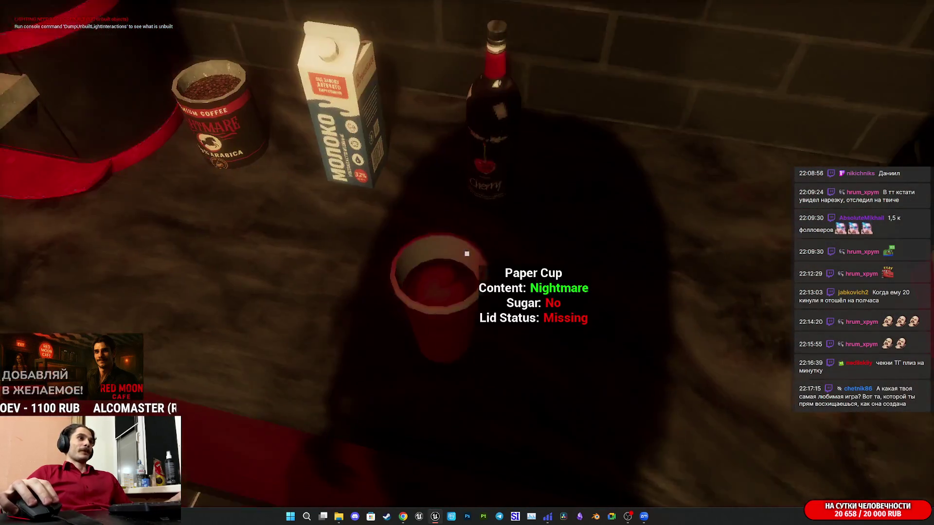
{"action": "left_click", "coordinate": [467, 254]}
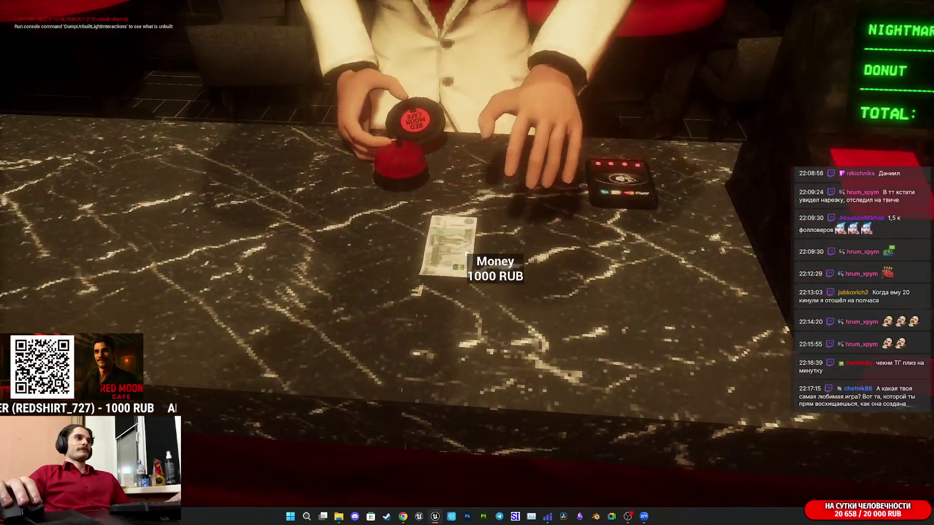
{"action": "left_click", "coordinate": [467, 253]}
{"action": "left_click", "coordinate": [467, 253]}
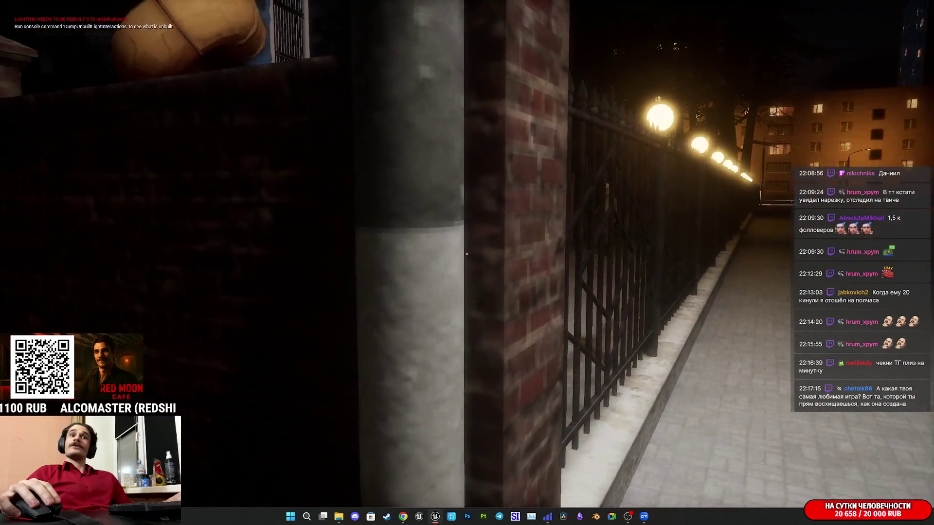
{"action": "key", "text": "Escape"}
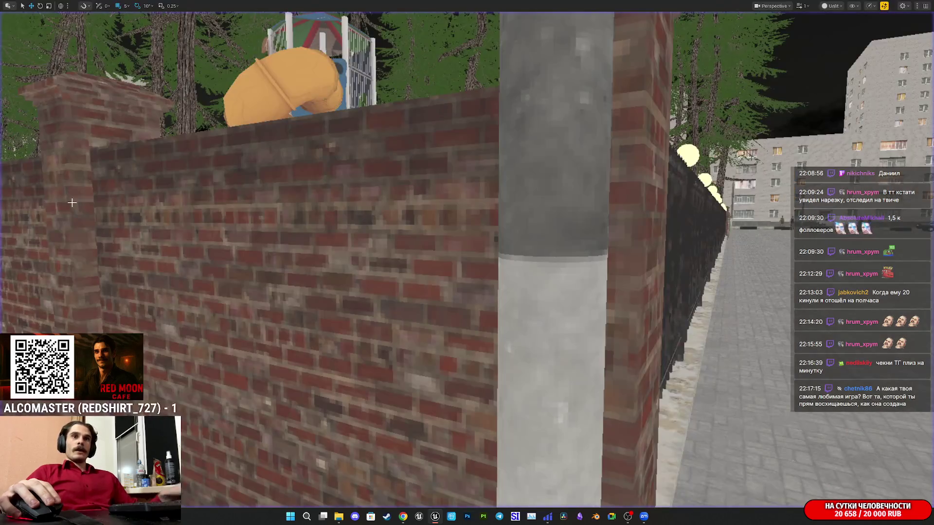
Restore the full Unreal editor interface with F11
{"action": "key", "text": "F11"}
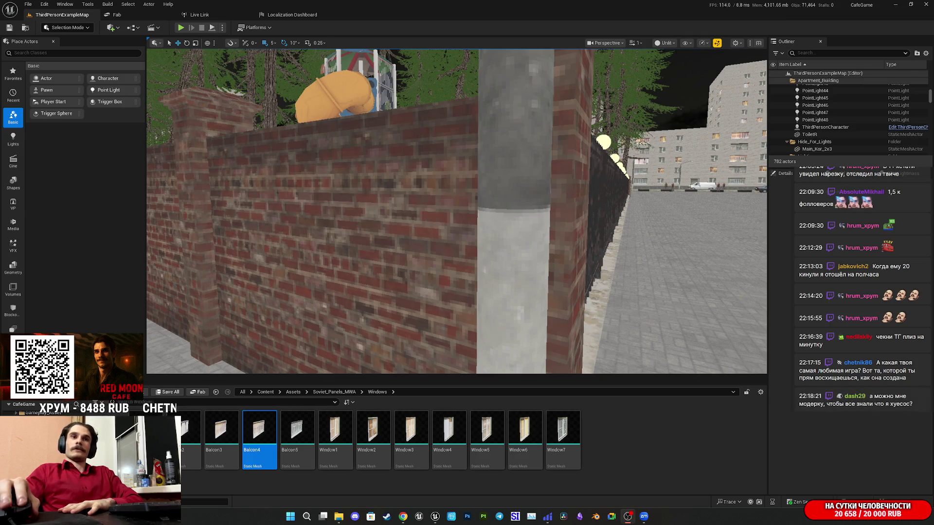
{"action": "mouse_move", "coordinate": [402, 516]}
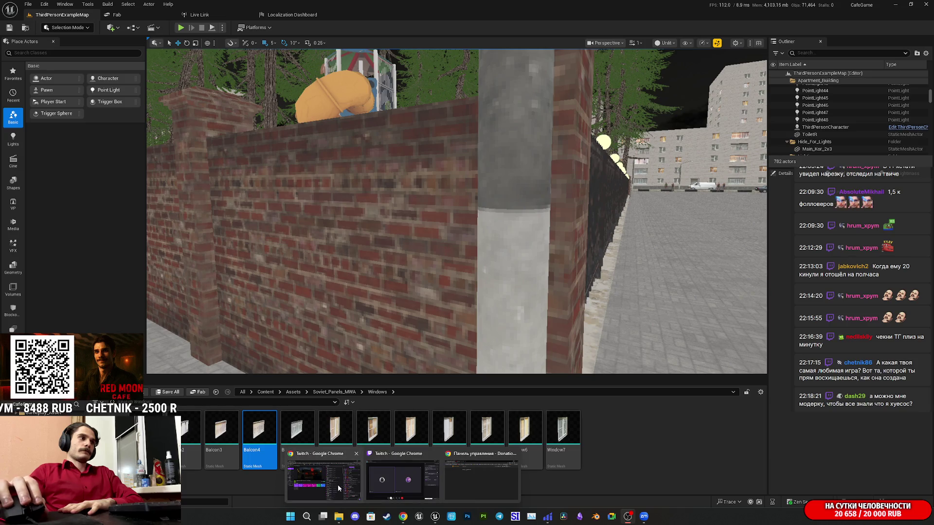
{"action": "mouse_move", "coordinate": [479, 480]}
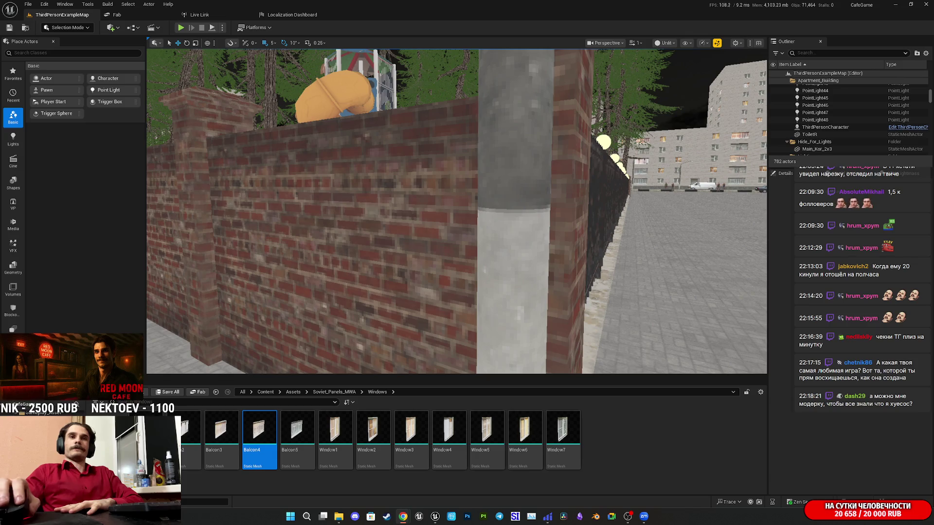
Bring the Twitch dashboard forward, then switch to Telegram and maximize its window
{"action": "left_click", "coordinate": [337, 485]}
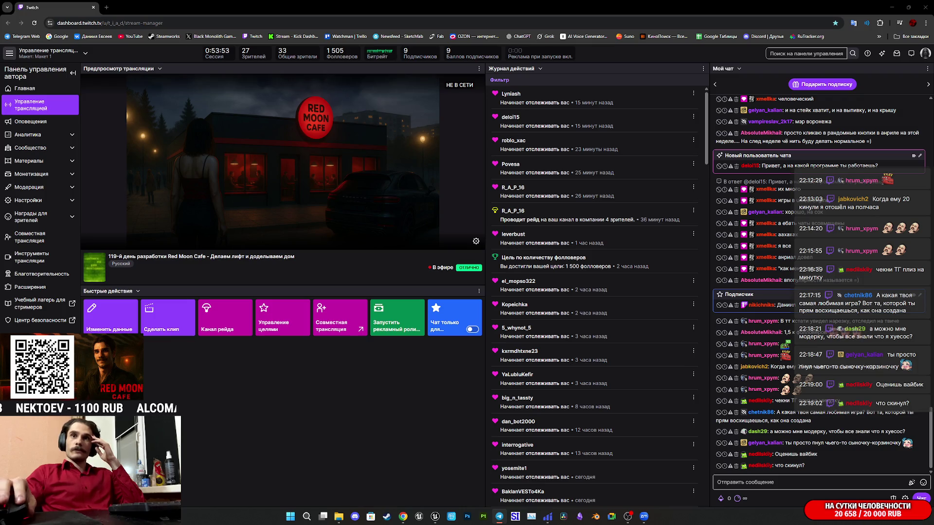
{"action": "left_click", "coordinate": [499, 517]}
{"action": "double_click", "coordinate": [453, 159]}
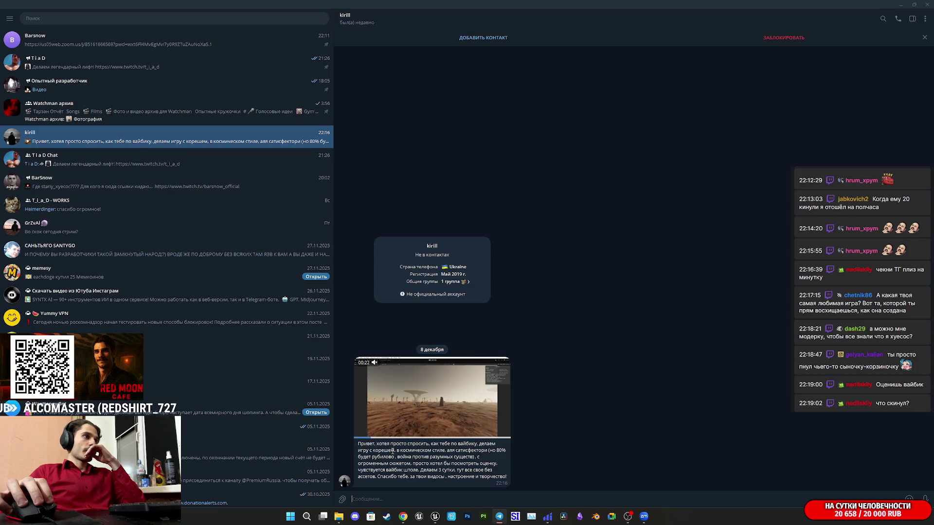
Heart-react to the viewer's video message and open the video full-screen
{"action": "double_click", "coordinate": [478, 450]}
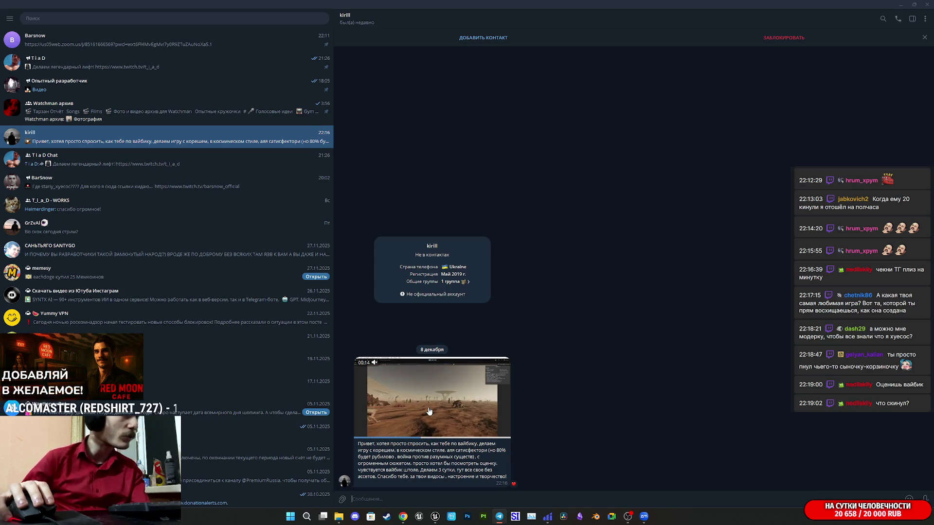
{"action": "left_click", "coordinate": [429, 412]}
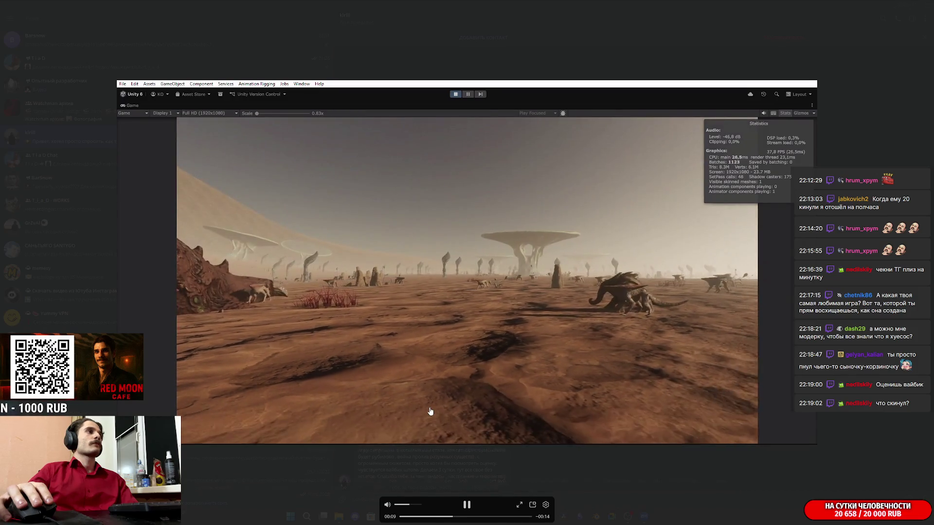
Pause and resume the Unity desert game clip, close the viewer, reopen it, and close it again
{"action": "left_click", "coordinate": [223, 207]}
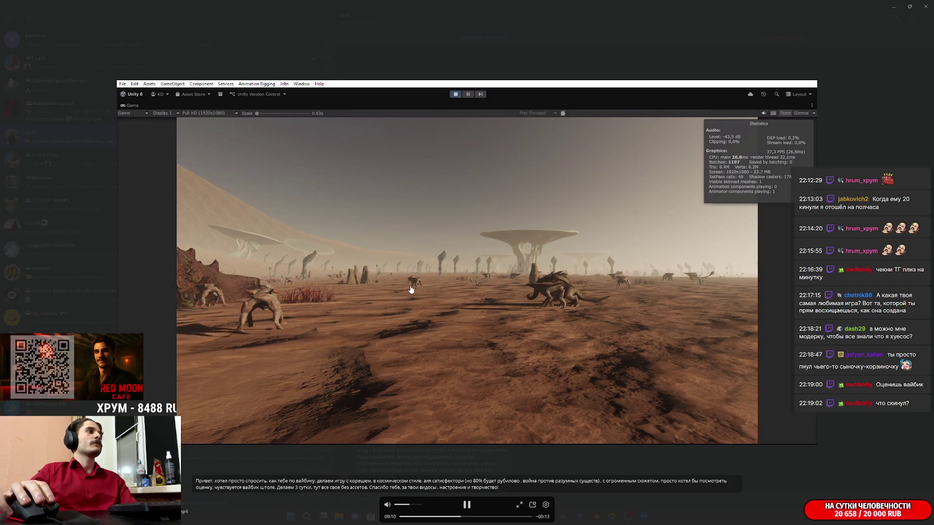
{"action": "left_click", "coordinate": [411, 290]}
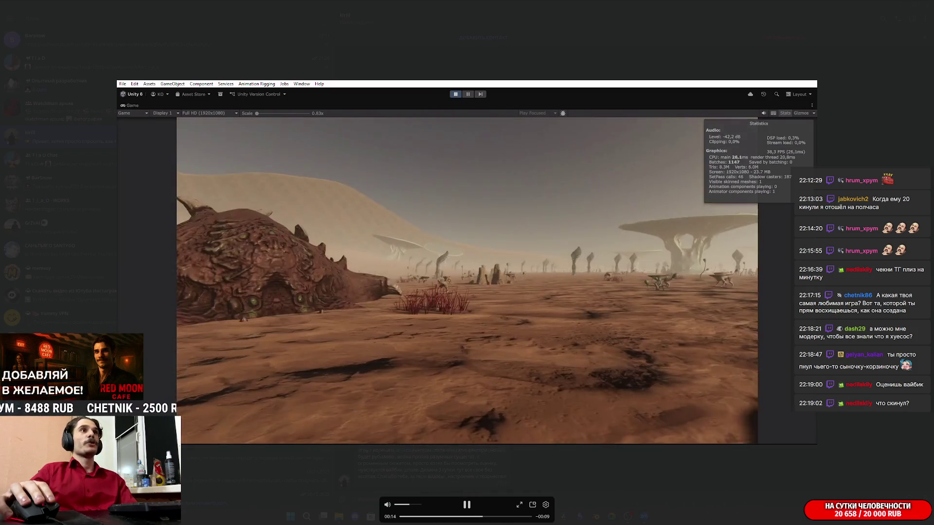
{"action": "left_click", "coordinate": [409, 291]}
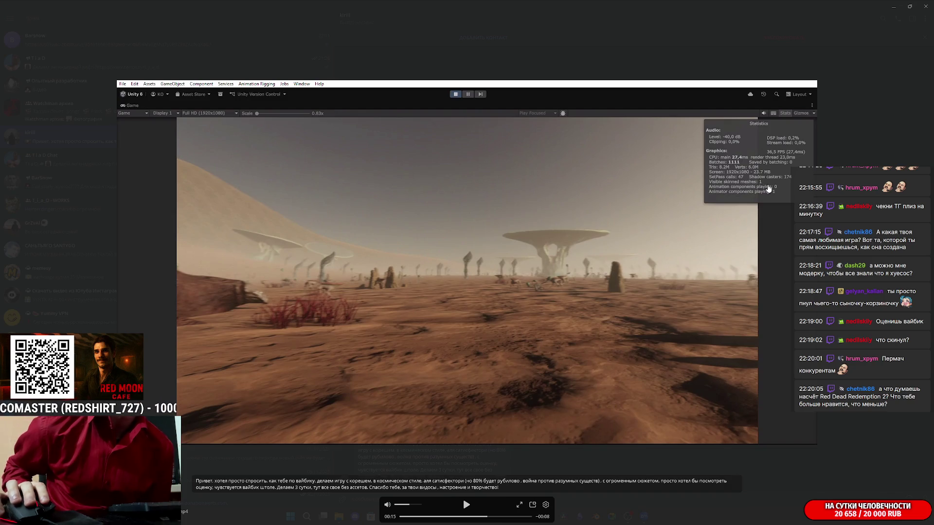
{"action": "key", "text": "space"}
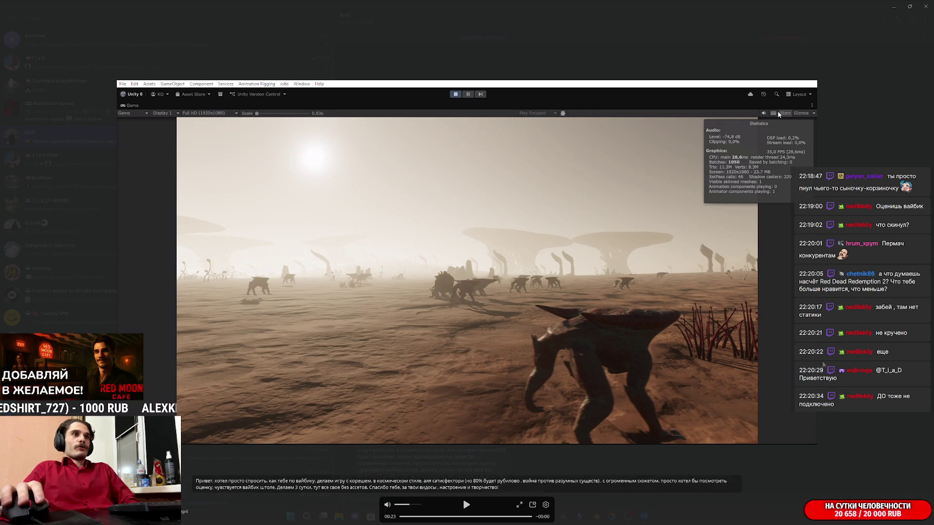
{"action": "key", "text": "Escape"}
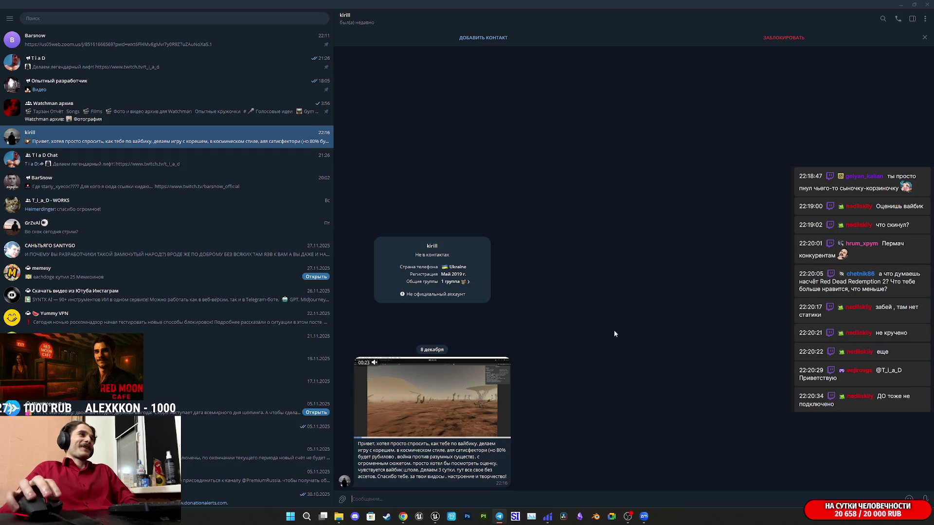
{"action": "left_click", "coordinate": [431, 397]}
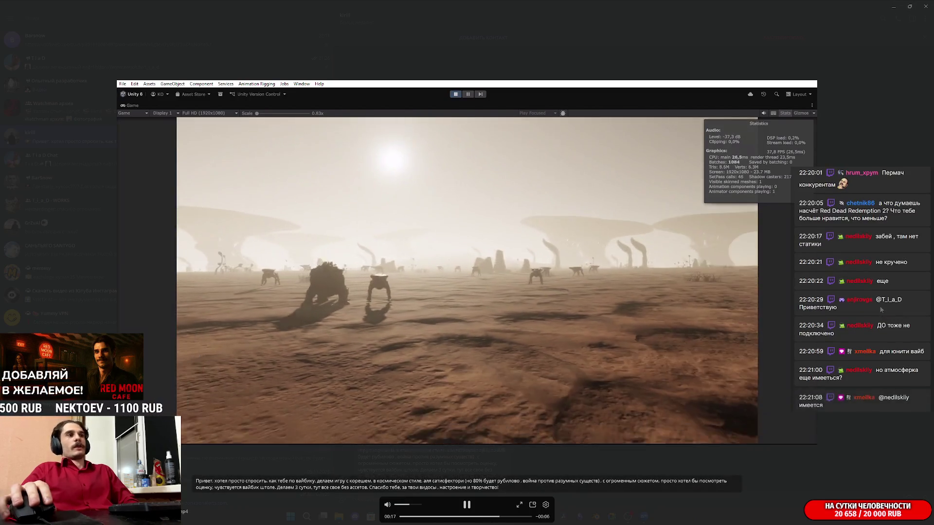
{"action": "key", "text": "Escape"}
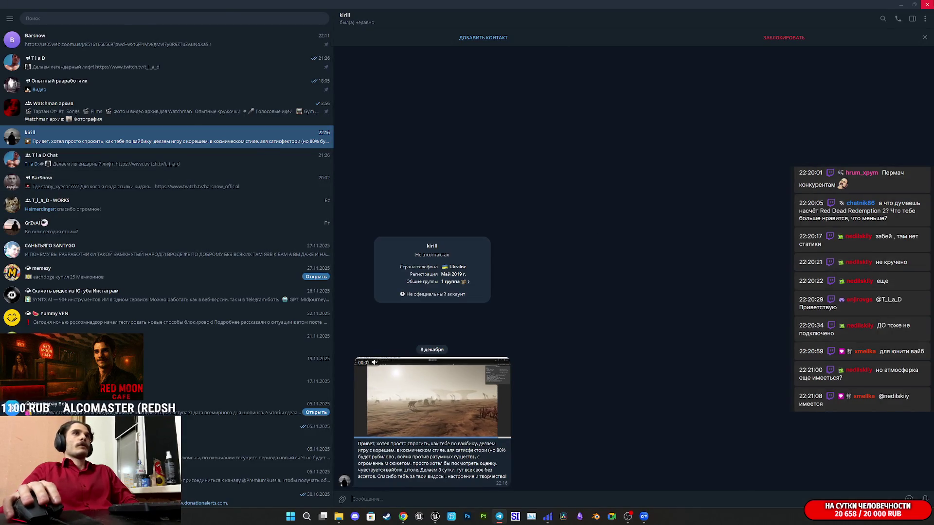
Alt+Tab from Telegram back to the Twitch stream manager
{"action": "key", "text": "alt+Tab"}
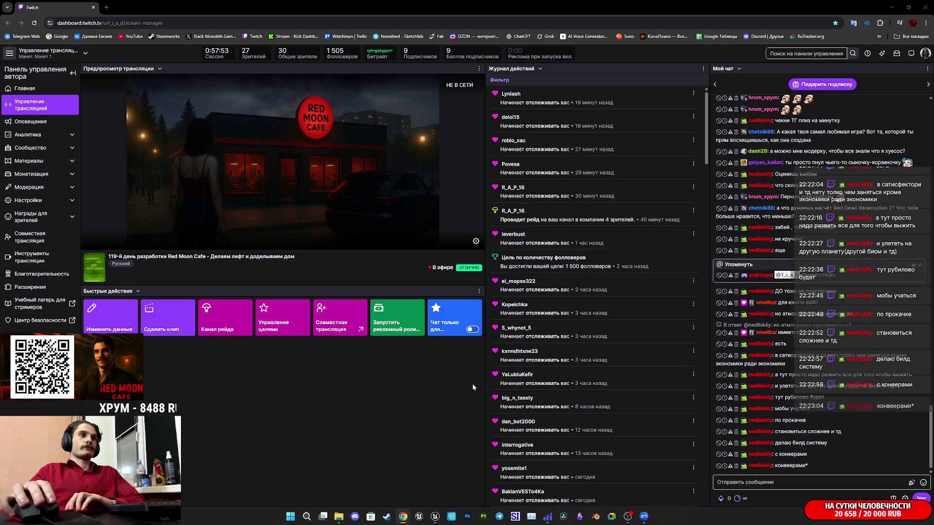
Switch back to the Unreal Editor showing the Red Moon Cafe level
{"action": "left_click", "coordinate": [435, 516]}
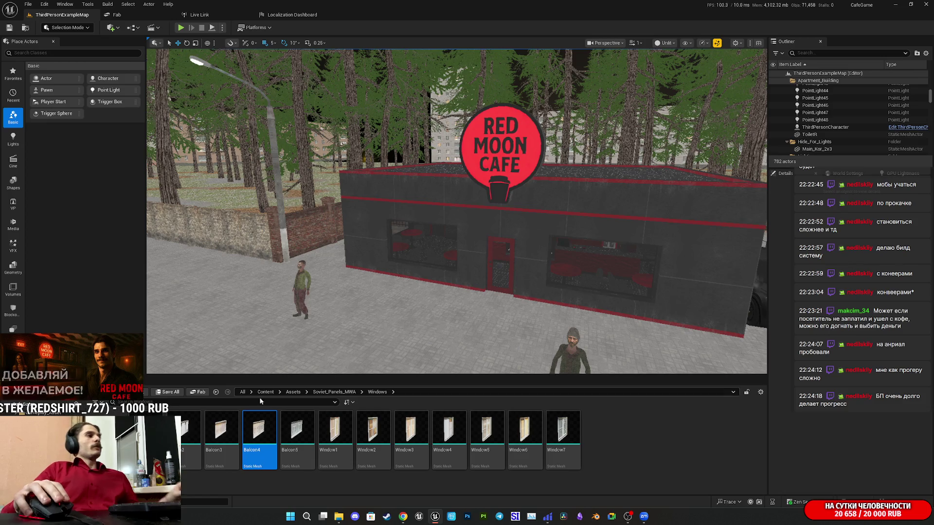
Fly the viewport camera from the cafe along the forest path and over the trees
{"action": "key", "text": "w"}
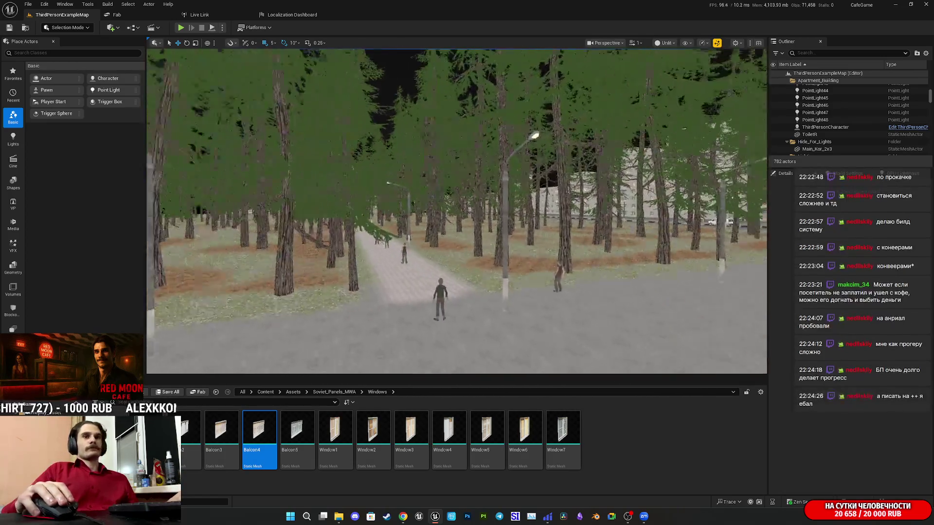
{"action": "key", "text": "w"}
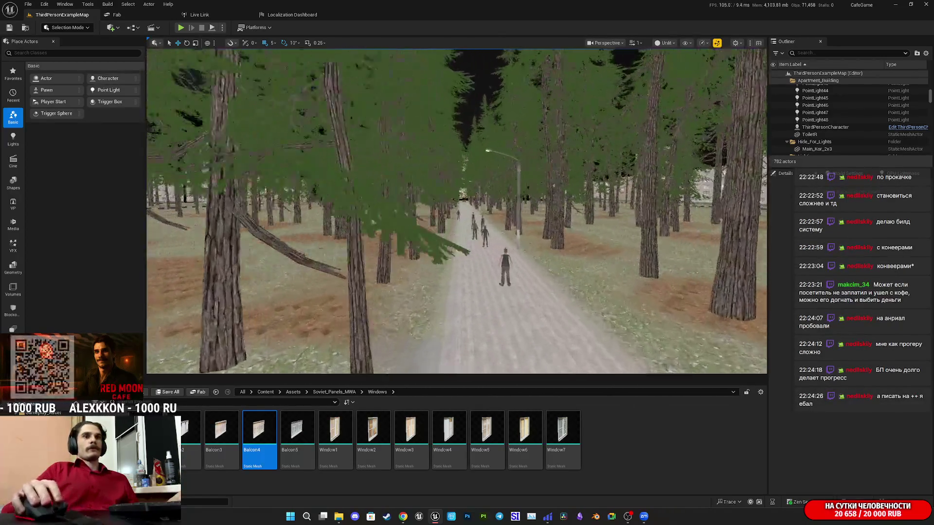
{"action": "key", "text": "w"}
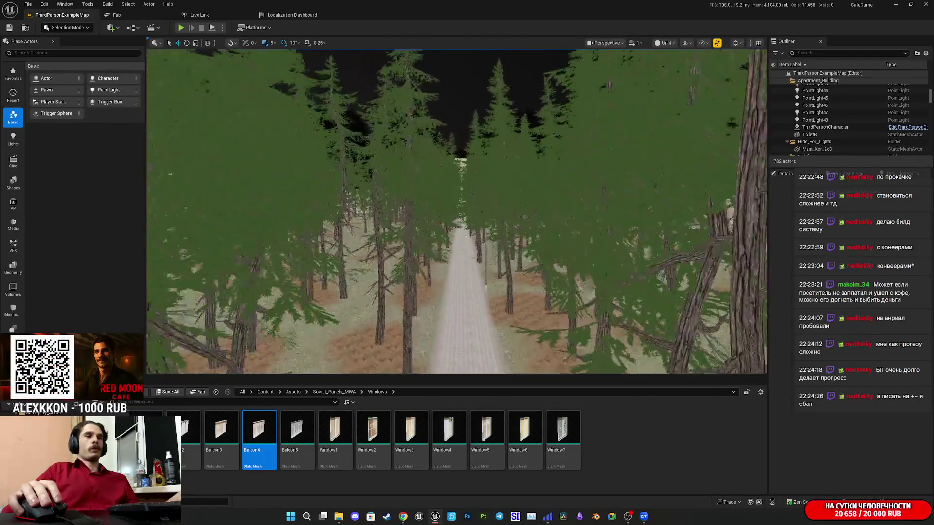
{"action": "key", "text": "w"}
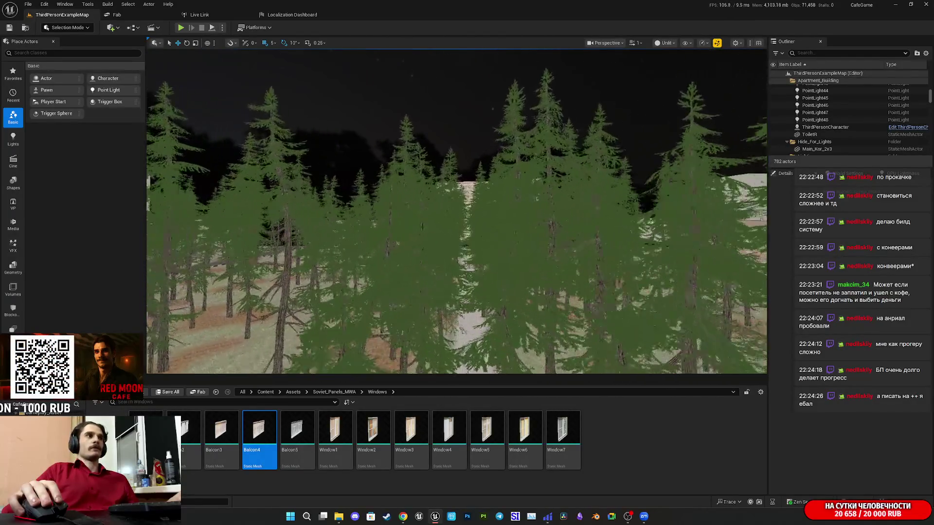
{"action": "key", "text": "s"}
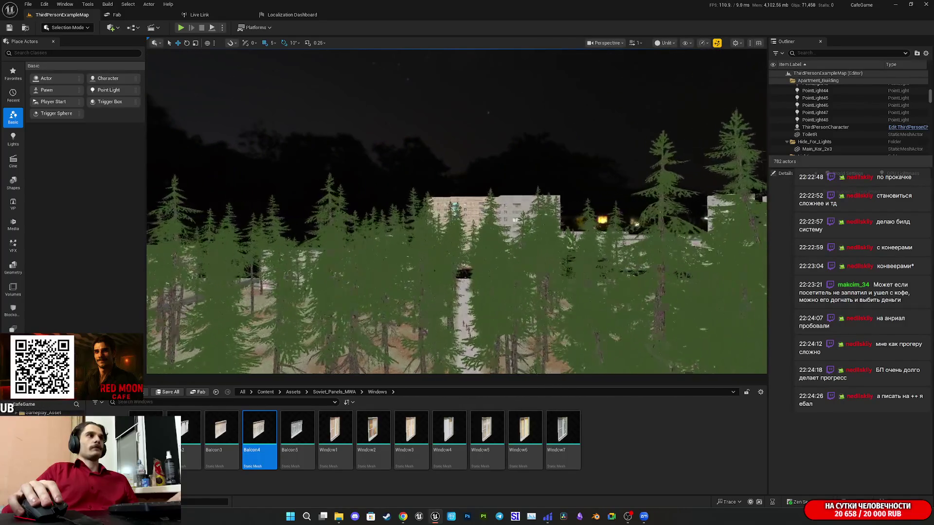
Fly up to the tall apartment block's facade and select balcony BalconyR129
{"action": "key", "text": "w"}
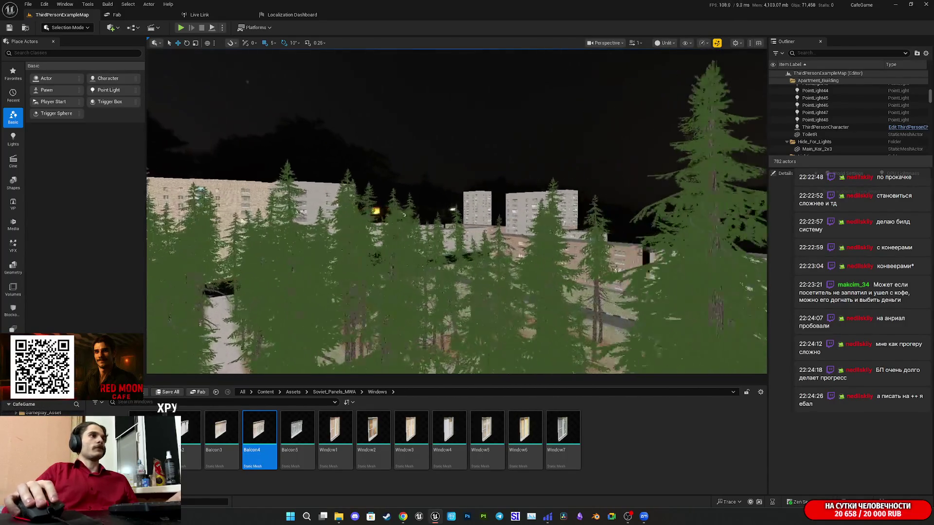
{"action": "key", "text": "e"}
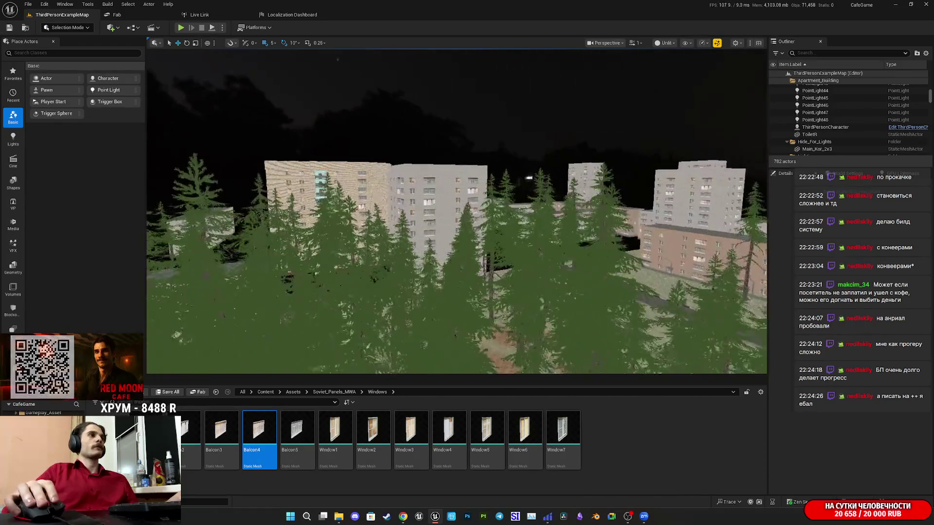
{"action": "key", "text": "w"}
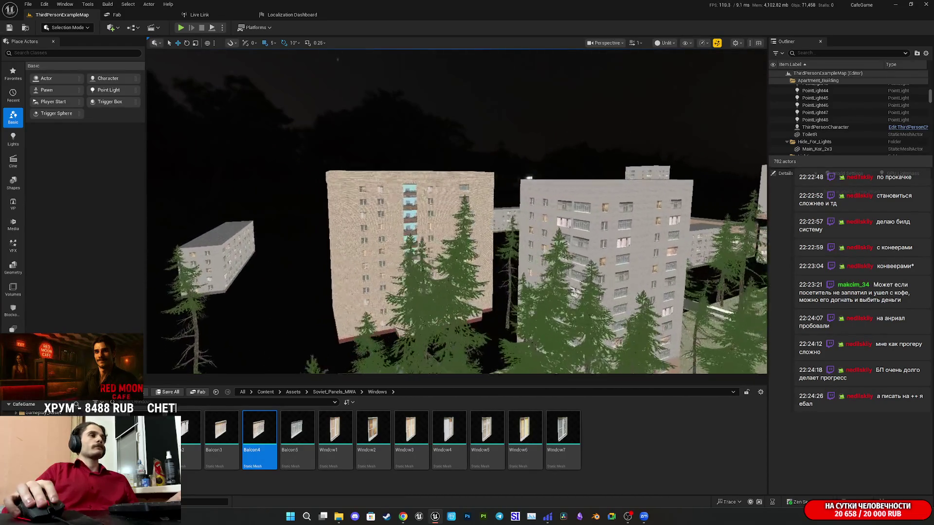
{"action": "key", "text": "w"}
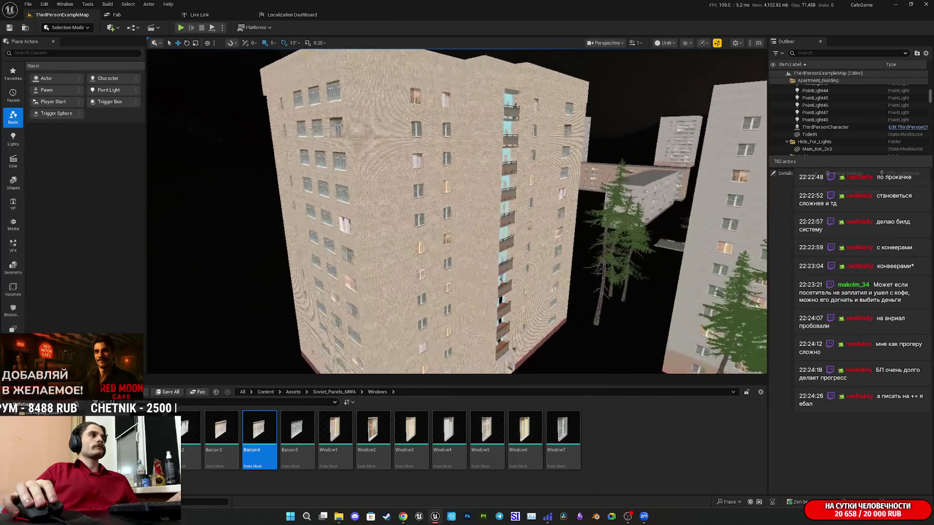
{"action": "key", "text": "s"}
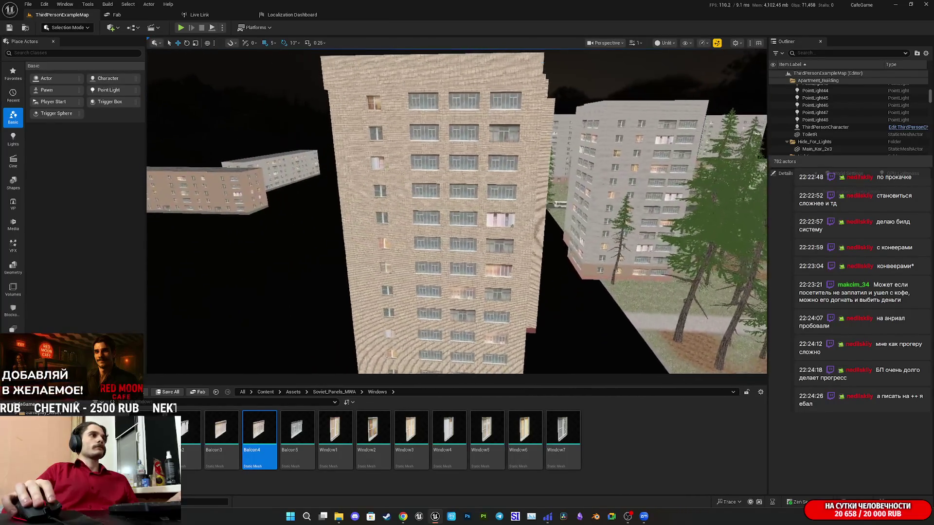
{"action": "key", "text": "w"}
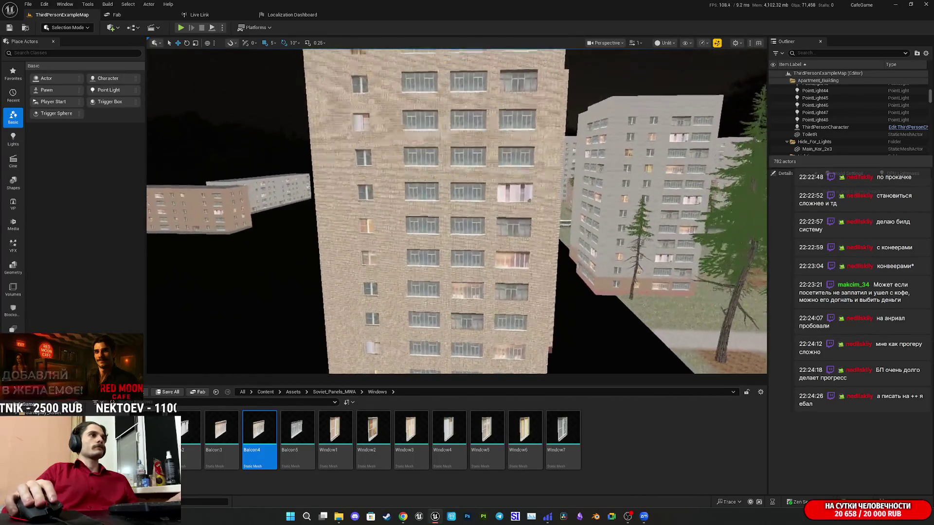
{"action": "left_click", "coordinate": [468, 242]}
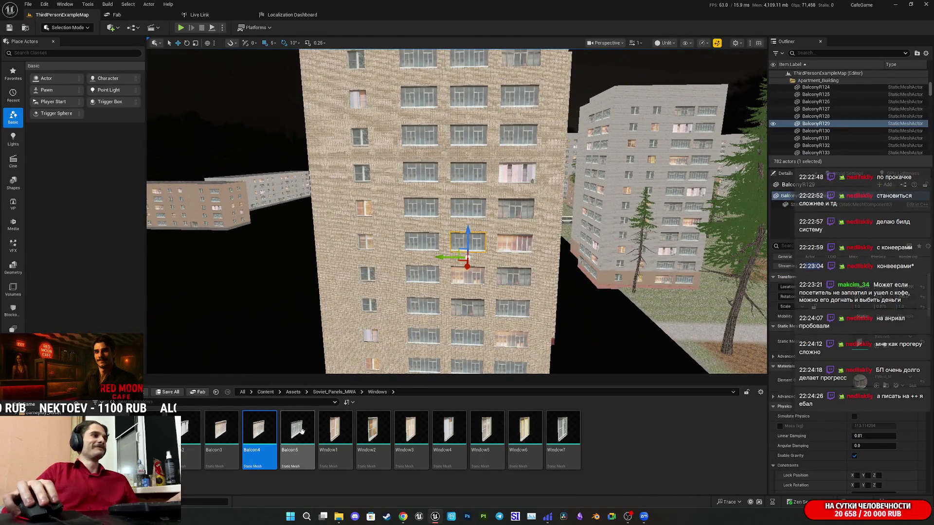
Assign the Balcon3 mesh to the selected balcony, then try another balcony variant
{"action": "left_click", "coordinate": [221, 430]}
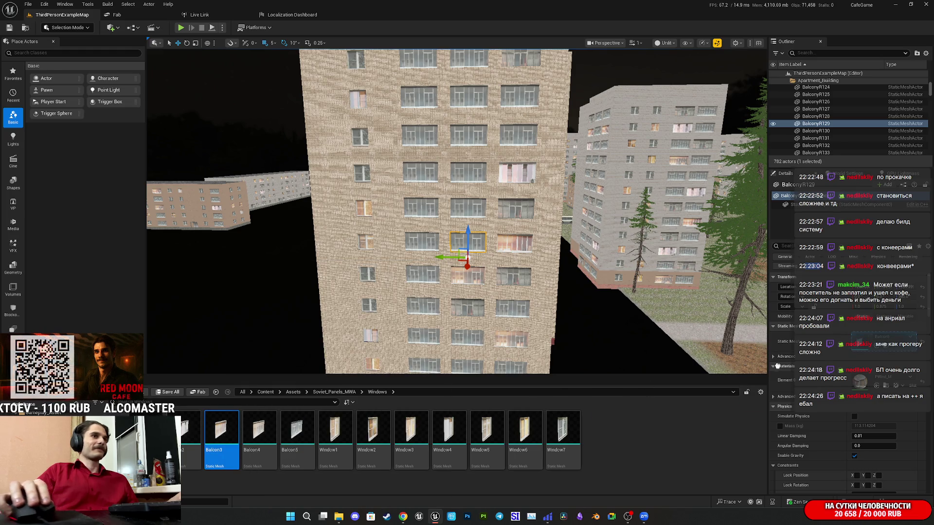
{"action": "left_click", "coordinate": [878, 348]}
{"action": "scroll", "coordinate": [535, 292], "scroll_direction": "up", "scroll_amount": 2}
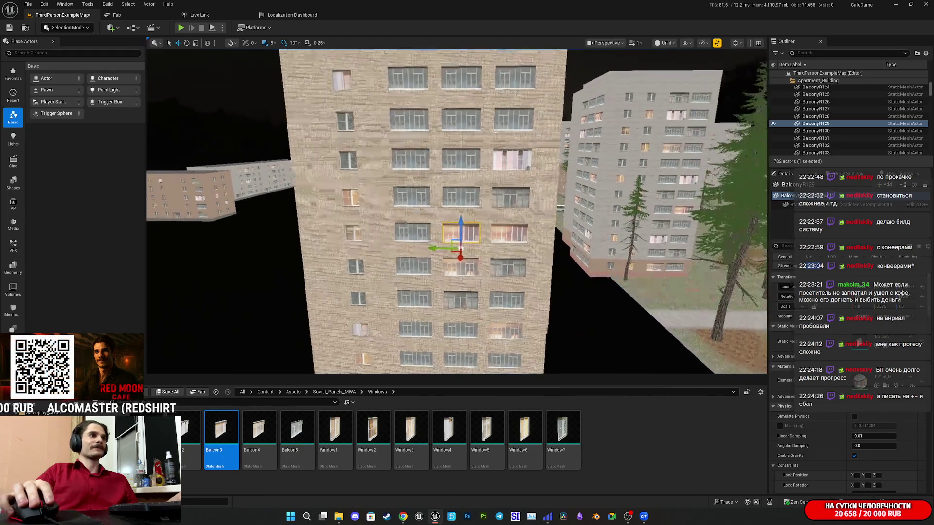
{"action": "left_click", "coordinate": [192, 431]}
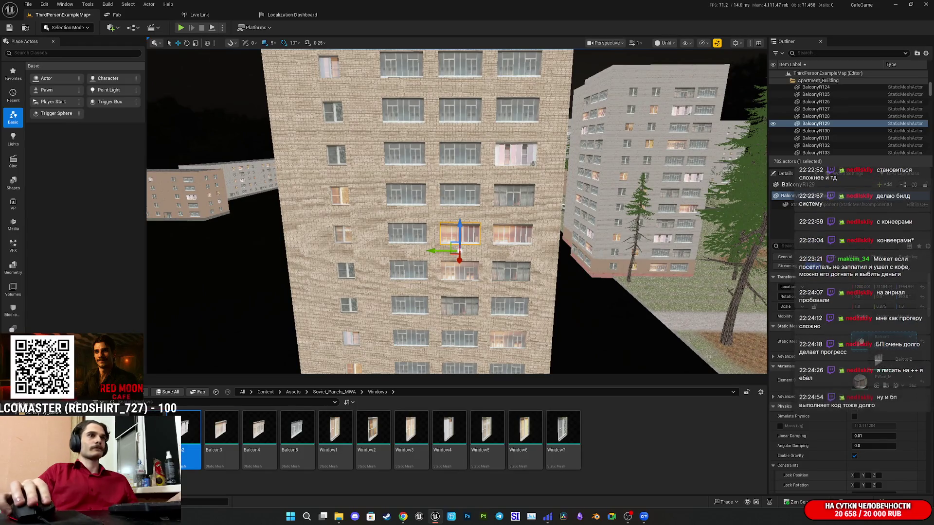
Face the facade and select the upper balconies from BalconyR131 up to top-floor BalconyR135
{"action": "mouse_move", "coordinate": [457, 209]}
{"action": "left_mouse_down"}
{"action": "mouse_move", "coordinate": [423, 209]}
{"action": "mouse_move", "coordinate": [397, 192]}
{"action": "left_mouse_up"}
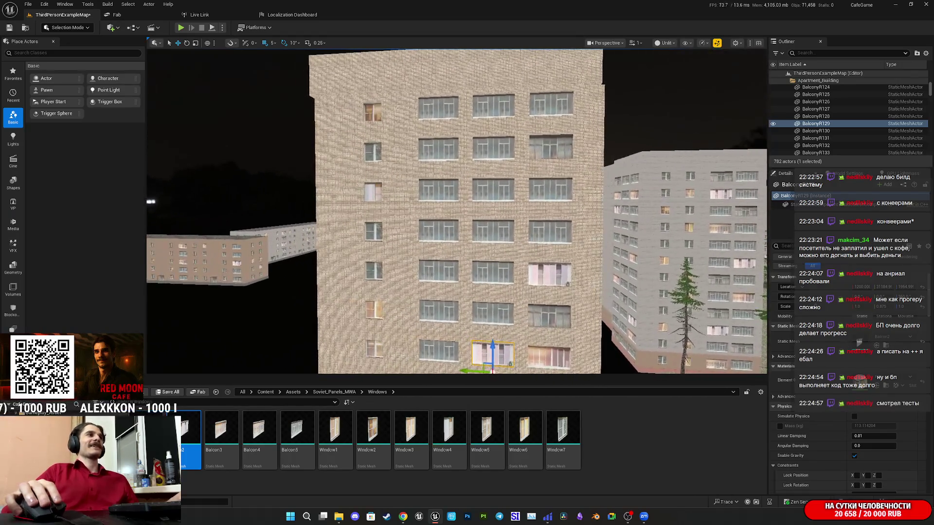
{"action": "left_click", "coordinate": [493, 273]}
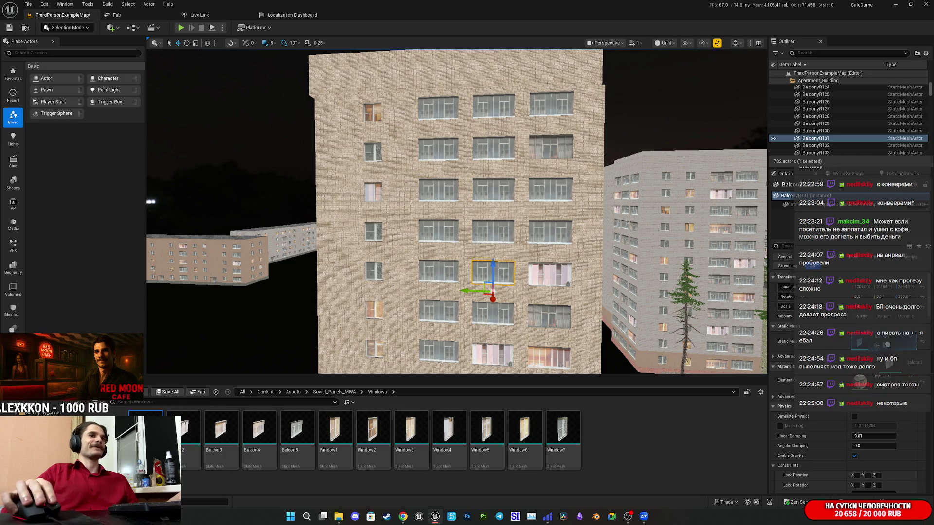
{"action": "left_click_drag", "start_coordinate": [492, 272], "coordinate": [489, 299]}
{"action": "left_click", "coordinate": [479, 166]}
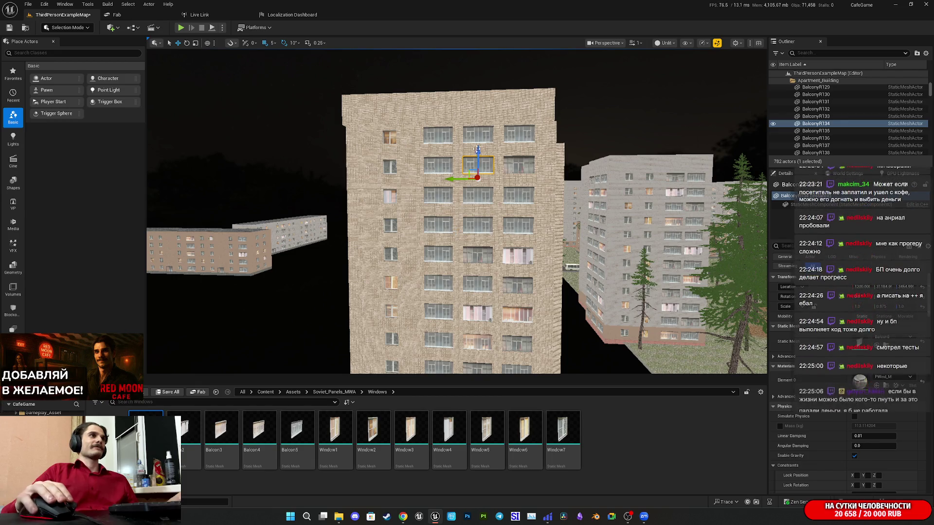
{"action": "left_click", "coordinate": [478, 136]}
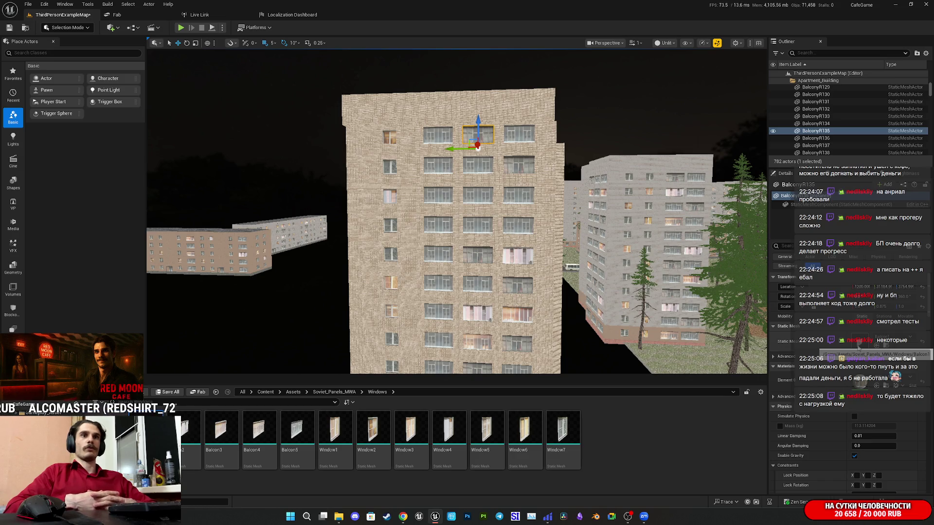
{"action": "scroll", "coordinate": [457, 212], "scroll_direction": "up", "scroll_amount": 2}
{"action": "scroll", "coordinate": [457, 212], "scroll_direction": "up", "scroll_amount": 5}
{"action": "scroll", "coordinate": [457, 212], "scroll_direction": "up", "scroll_amount": 2}
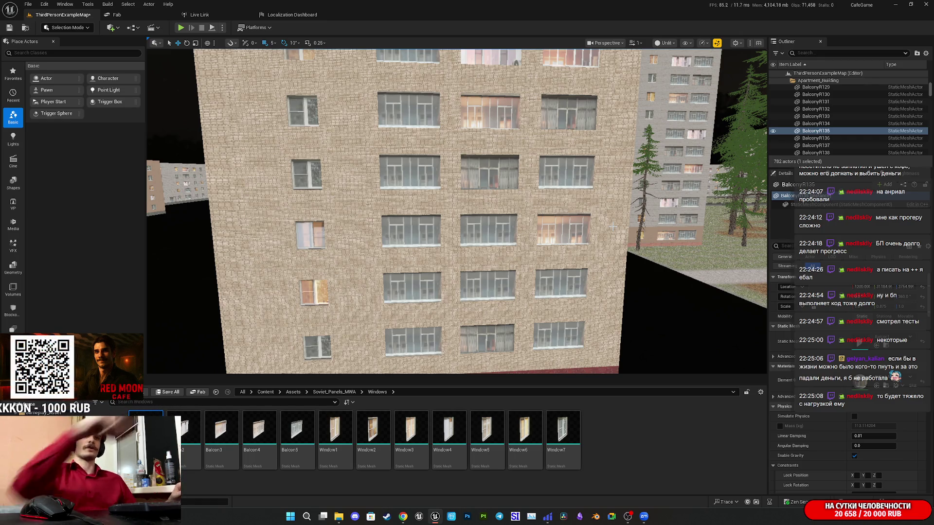
{"action": "scroll", "coordinate": [457, 212], "scroll_direction": "down", "scroll_amount": 2}
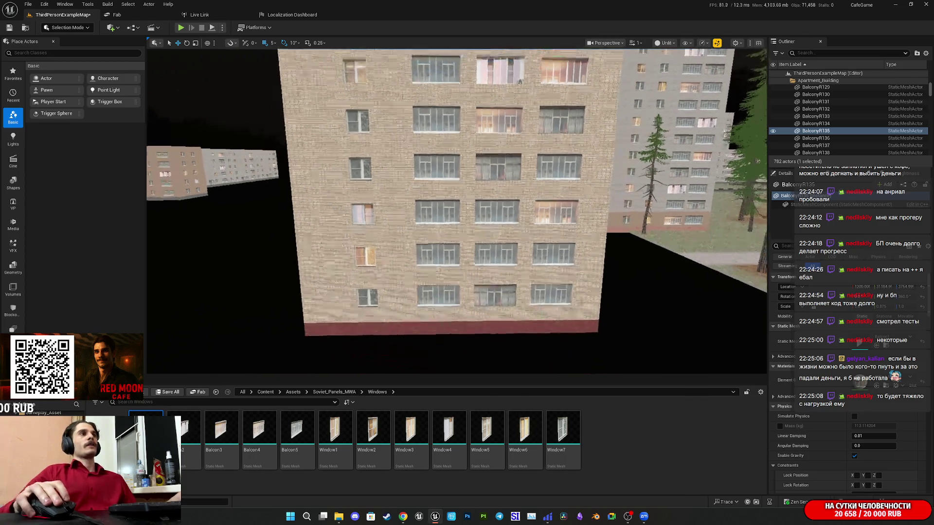
{"action": "scroll", "coordinate": [547, 244], "scroll_direction": "up", "scroll_amount": 3}
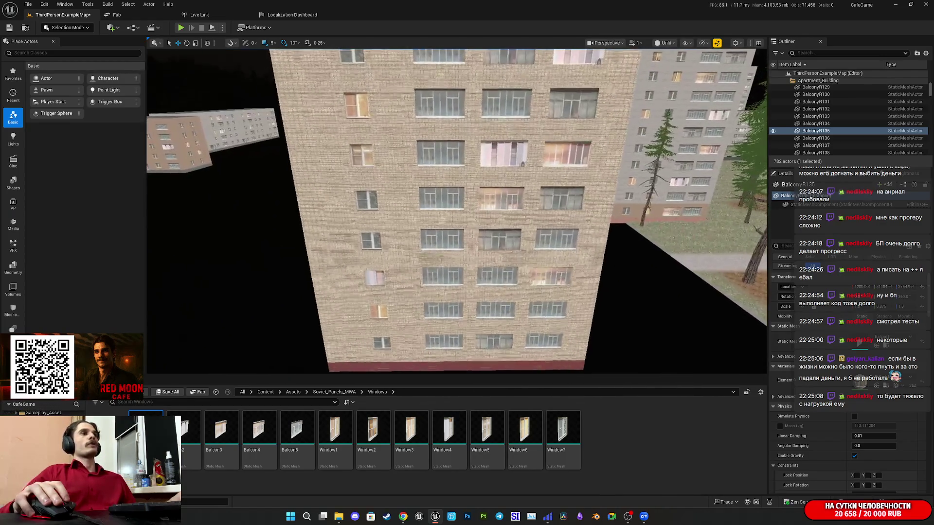
Select the lower windows from BalconyR112, move one down a floor, and select BalconyR118
{"action": "left_click_drag", "start_coordinate": [547, 243], "coordinate": [525, 263]}
{"action": "left_click", "coordinate": [460, 344]}
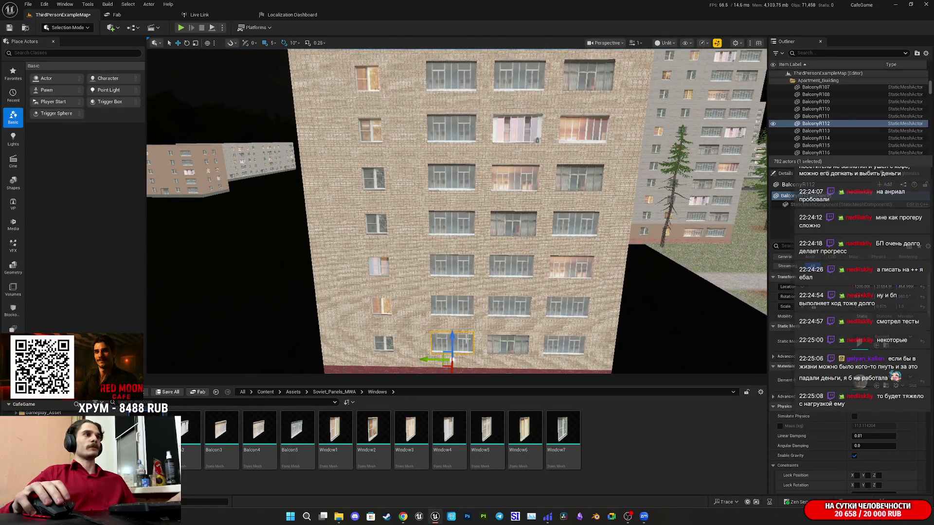
{"action": "left_click", "coordinate": [461, 312]}
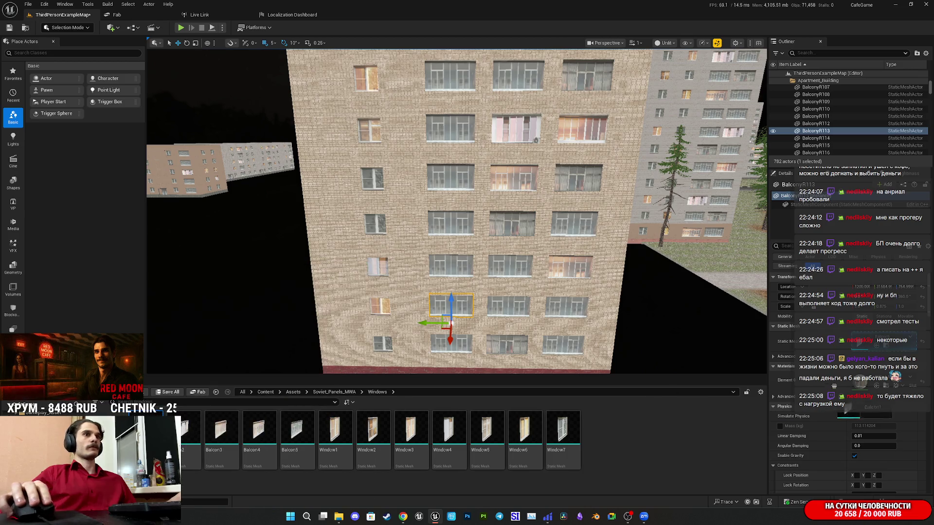
{"action": "left_click_drag", "start_coordinate": [451, 304], "coordinate": [445, 341]}
{"action": "left_click_drag", "start_coordinate": [448, 252], "coordinate": [443, 266]}
{"action": "left_click", "coordinate": [448, 187]}
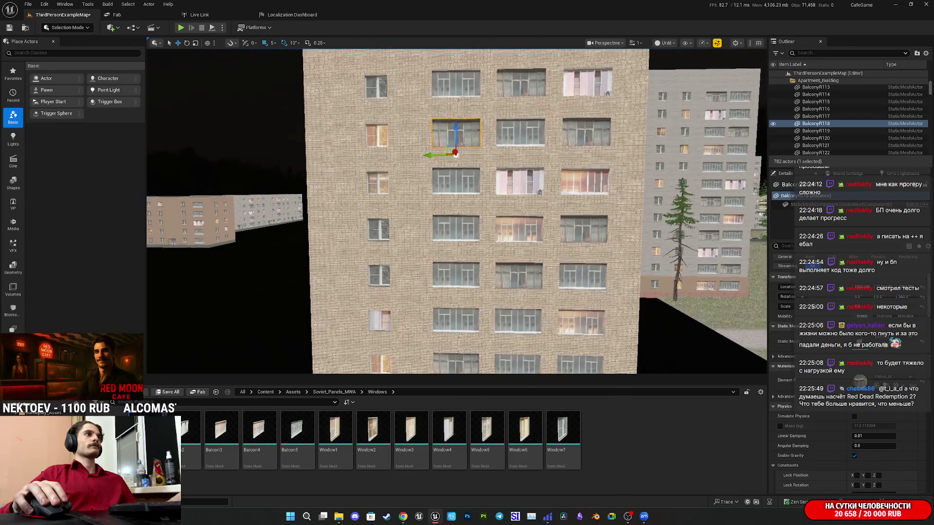
Select BalconyR115, pick the Balcon3 asset, then select third-floor window BalconyR121
{"action": "left_click", "coordinate": [451, 291]}
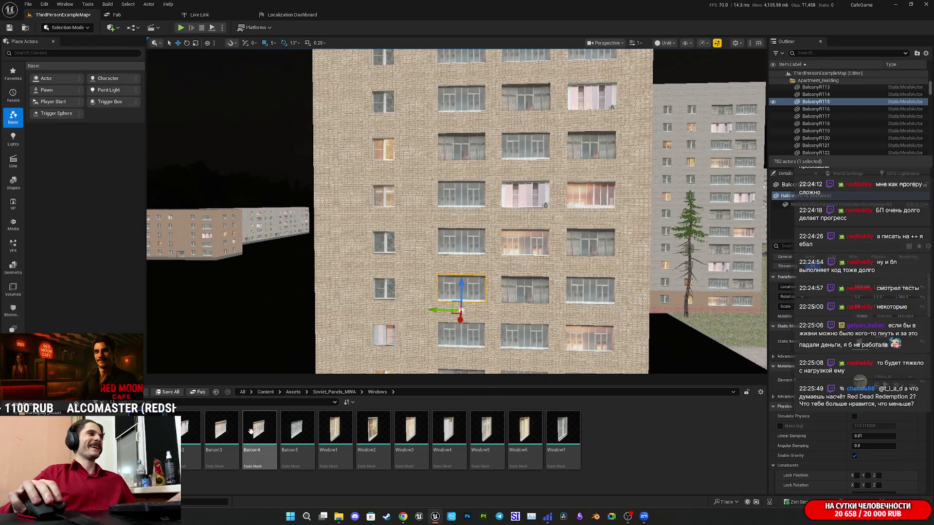
{"action": "left_click", "coordinate": [221, 428]}
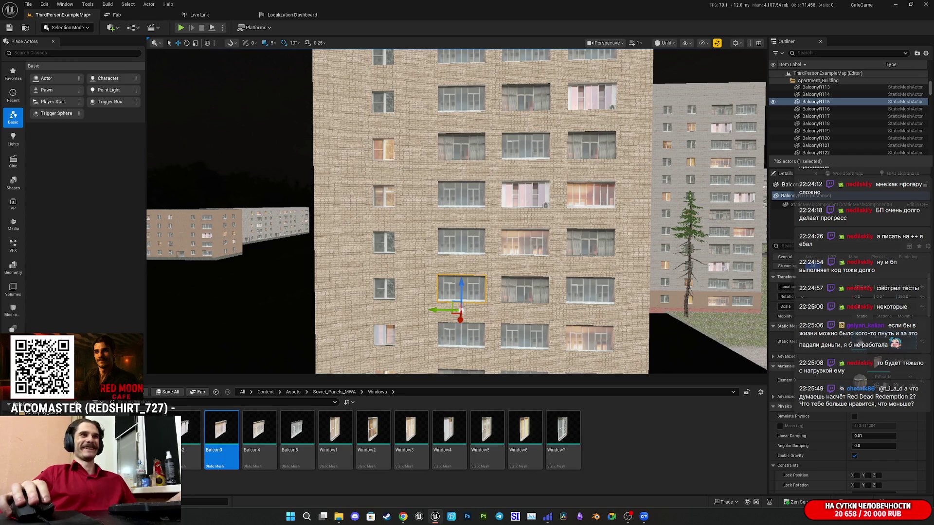
{"action": "scroll", "coordinate": [458, 211], "scroll_direction": "down", "scroll_amount": 5}
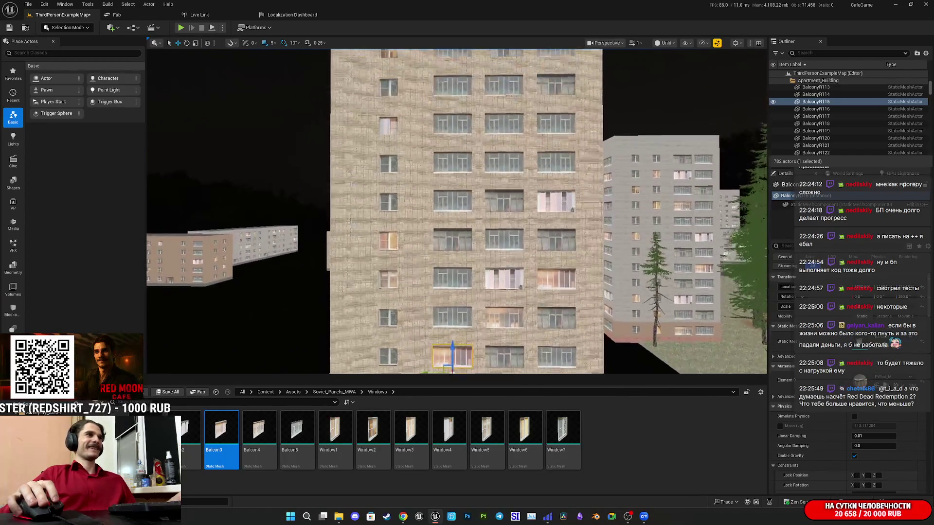
{"action": "left_click", "coordinate": [453, 163]}
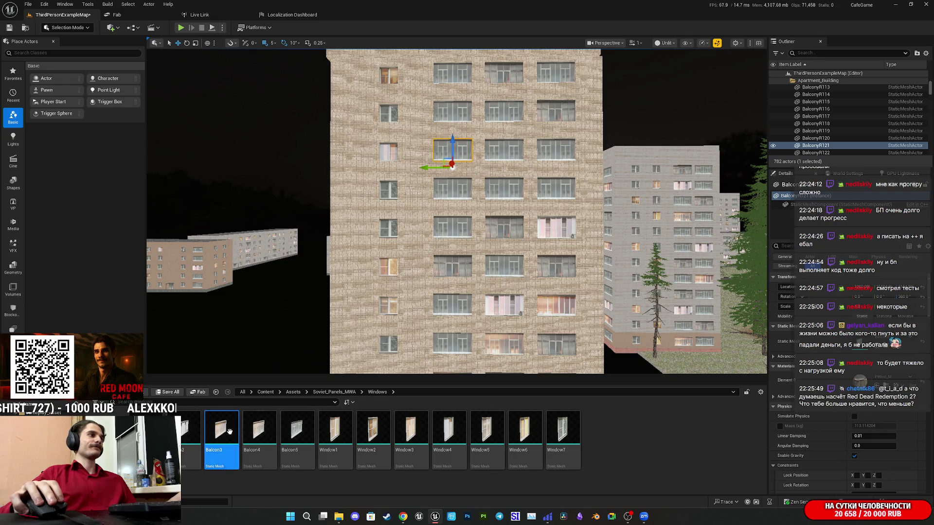
{"action": "left_click_drag", "start_coordinate": [451, 165], "coordinate": [626, 278]}
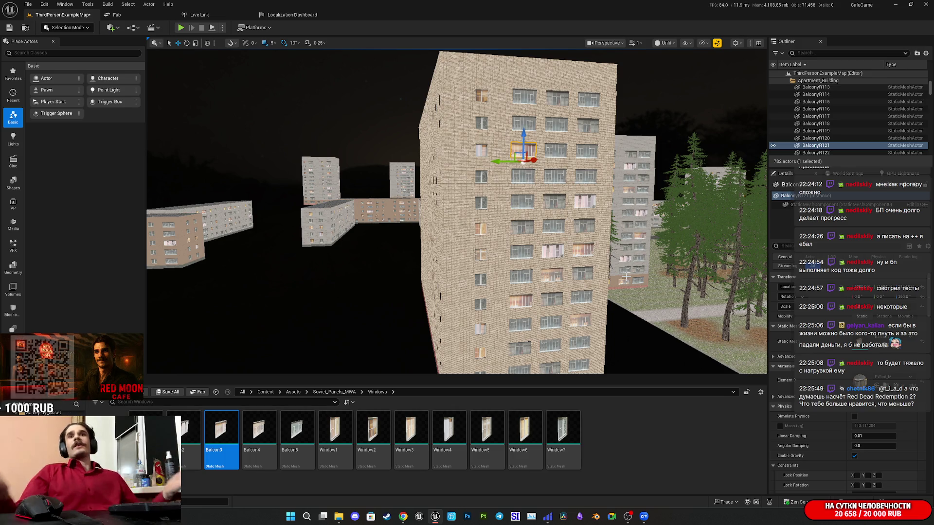
Use Save All and confirm Save Selected for ThirdPersonExampleMap in the Save Content dialog
{"action": "left_click", "coordinate": [170, 391]}
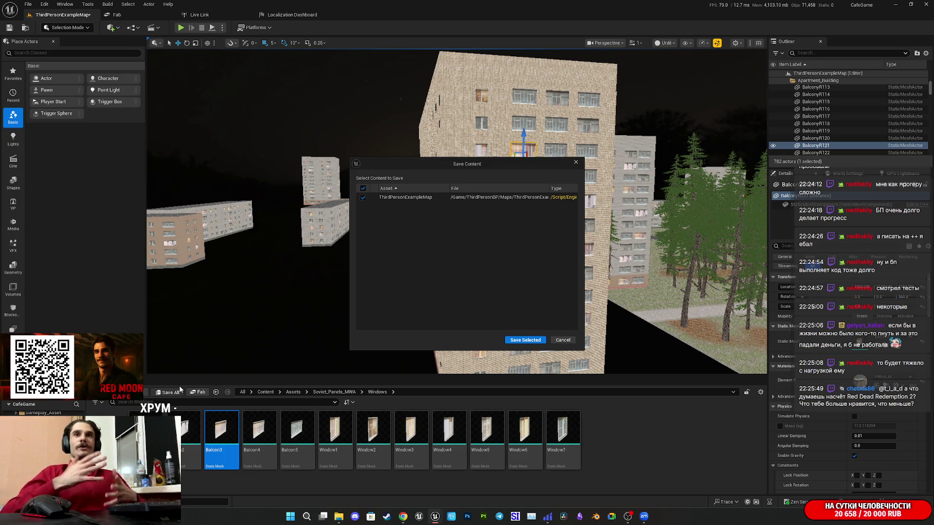
{"action": "left_click", "coordinate": [525, 341]}
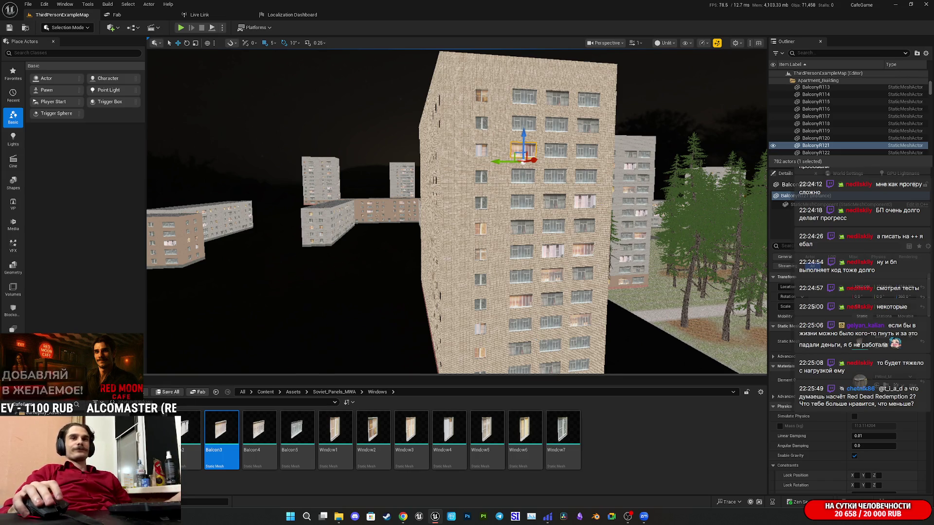
{"action": "key", "text": "d"}
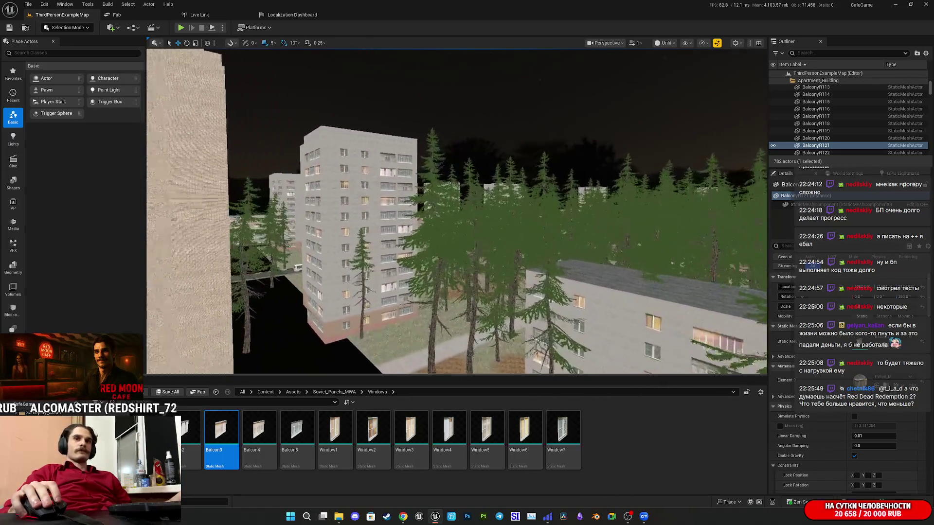
{"action": "key", "text": "a"}
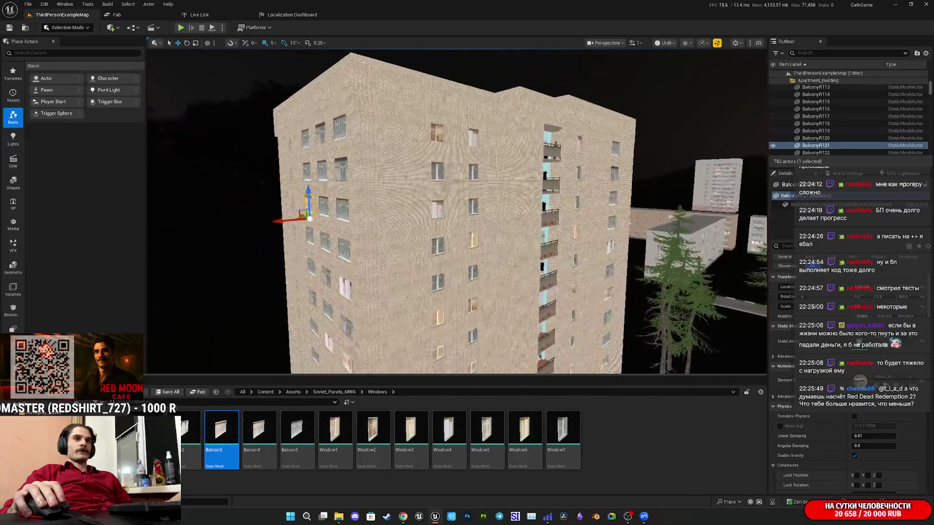
{"action": "key", "text": "e"}
{"action": "key", "text": "q"}
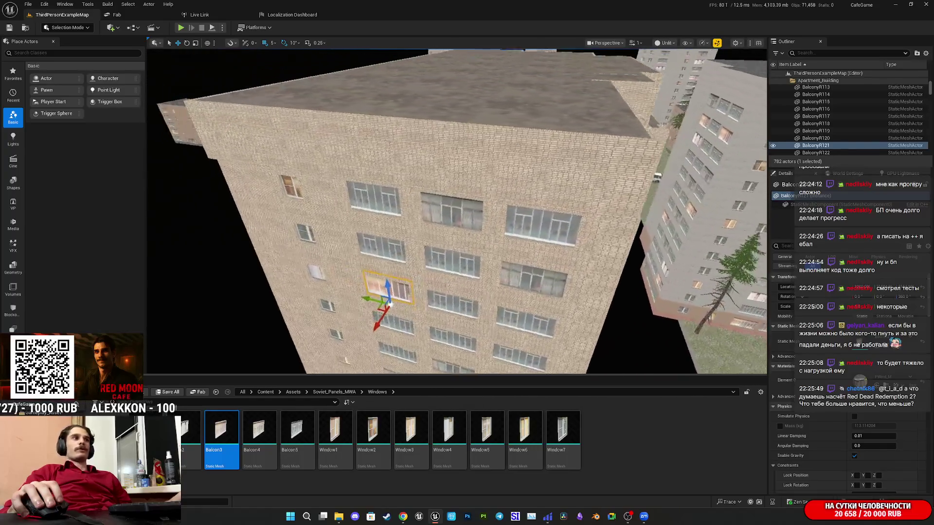
{"action": "key", "text": "s"}
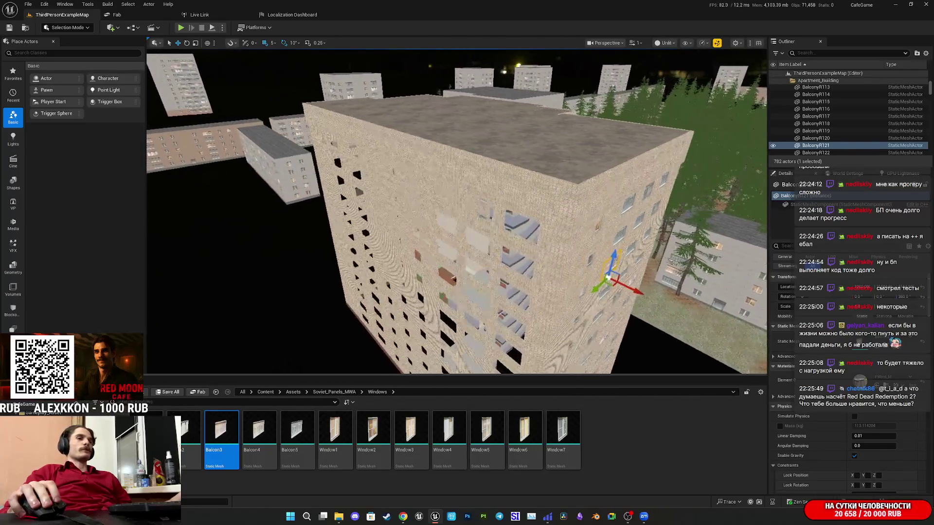
{"action": "key", "text": "q"}
{"action": "key", "text": "w"}
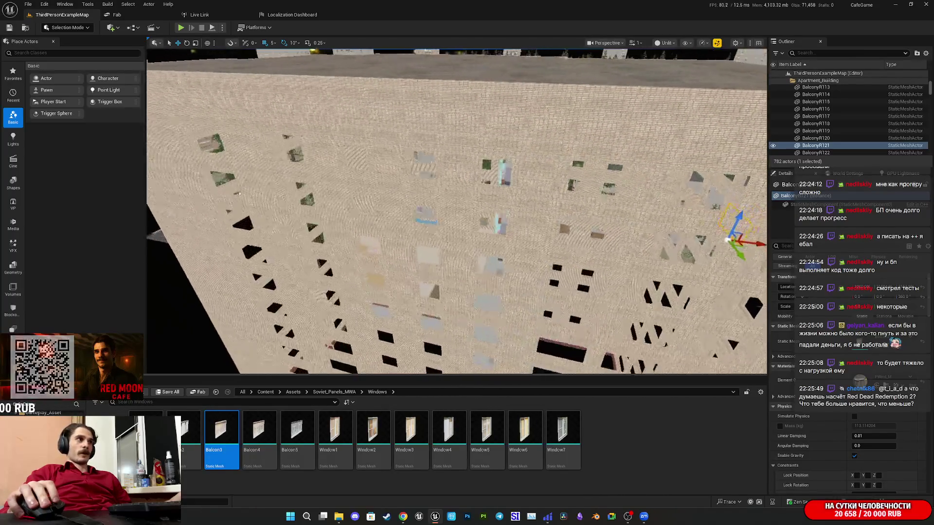
{"action": "key", "text": "s"}
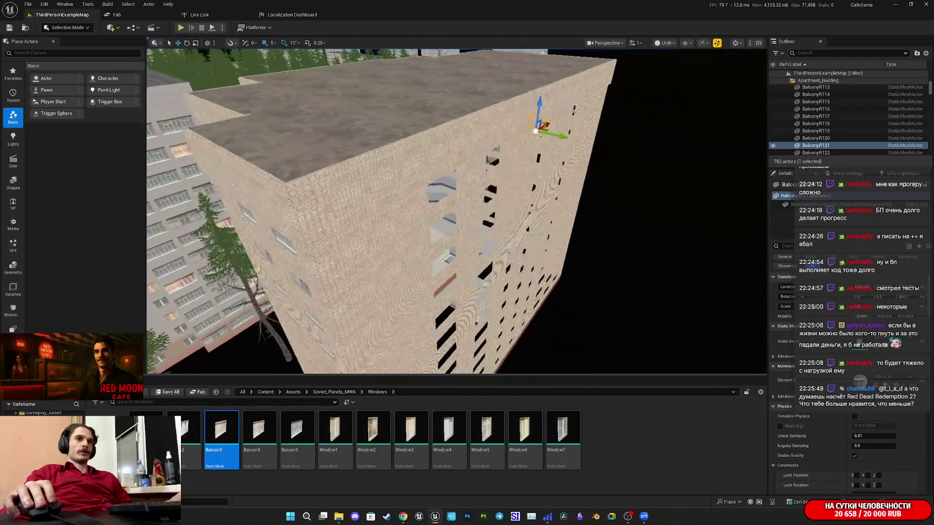
{"action": "key", "text": "s"}
{"action": "key", "text": "w"}
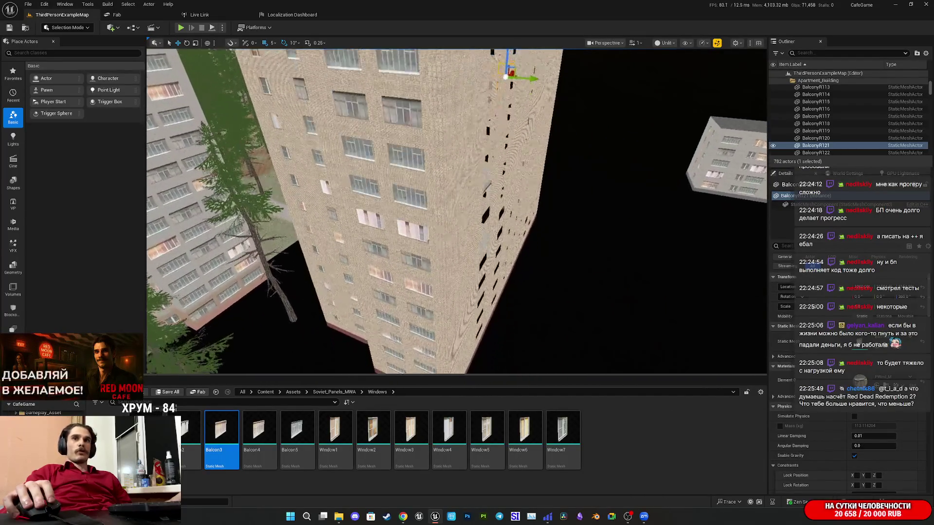
{"action": "key", "text": "w"}
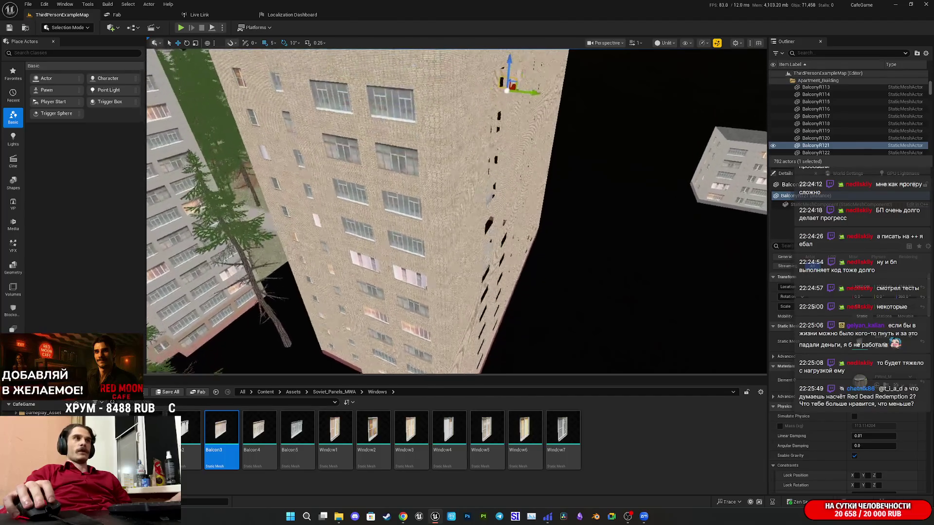
{"action": "key", "text": "s"}
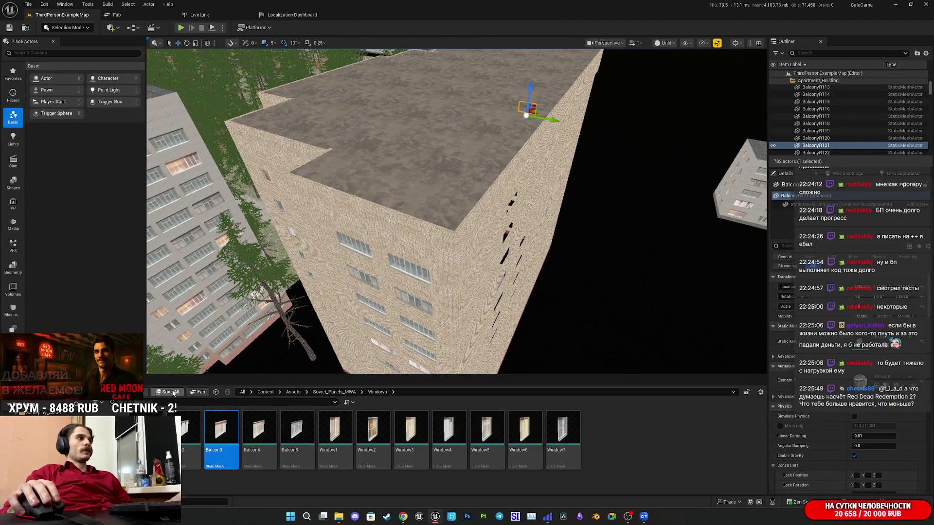
{"action": "key", "text": "w"}
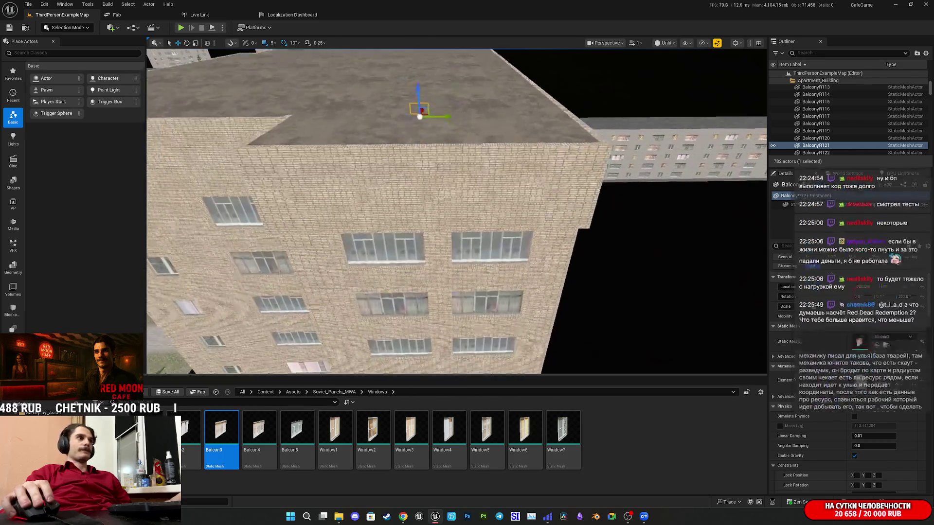
{"action": "key", "text": "s"}
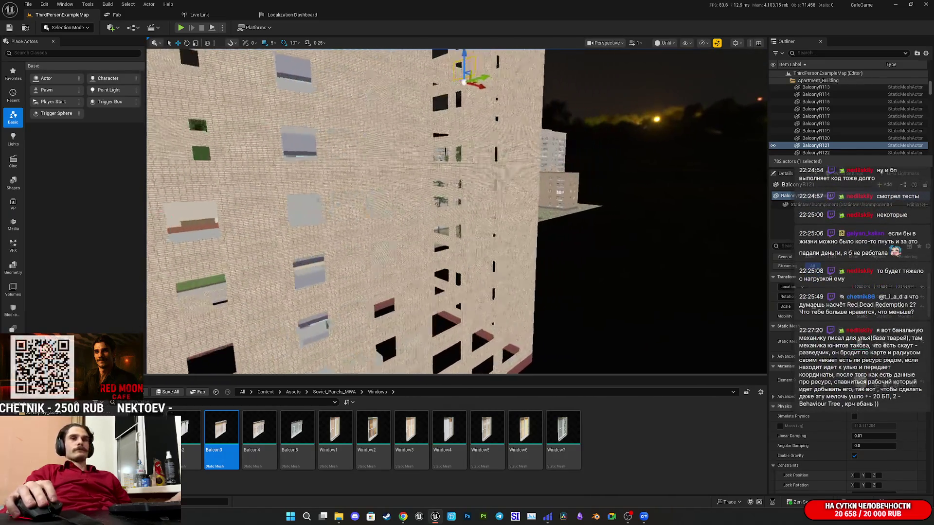
{"action": "key", "text": "w"}
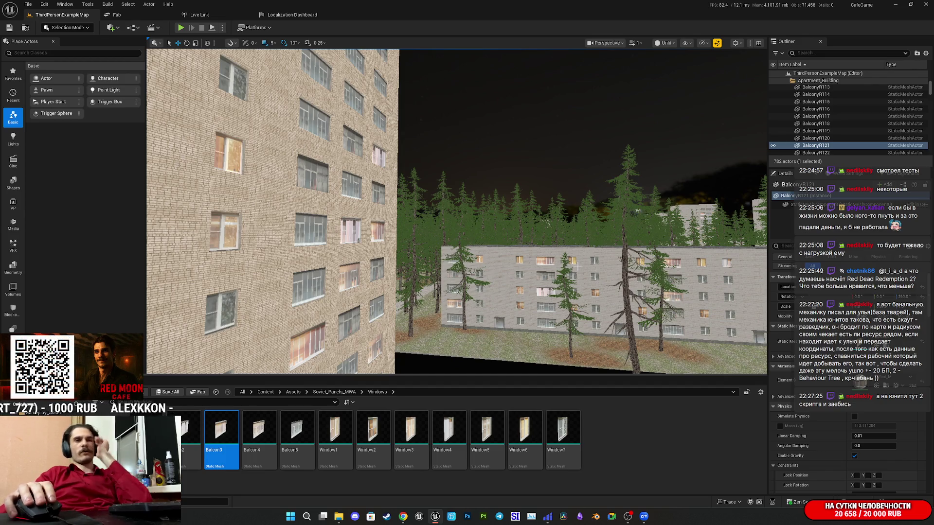
{"action": "mouse_move", "coordinate": [478, 236]}
{"action": "left_mouse_down"}
{"action": "mouse_move", "coordinate": [496, 234]}
{"action": "mouse_move", "coordinate": [478, 235]}
{"action": "mouse_move", "coordinate": [489, 228]}
{"action": "left_mouse_up"}
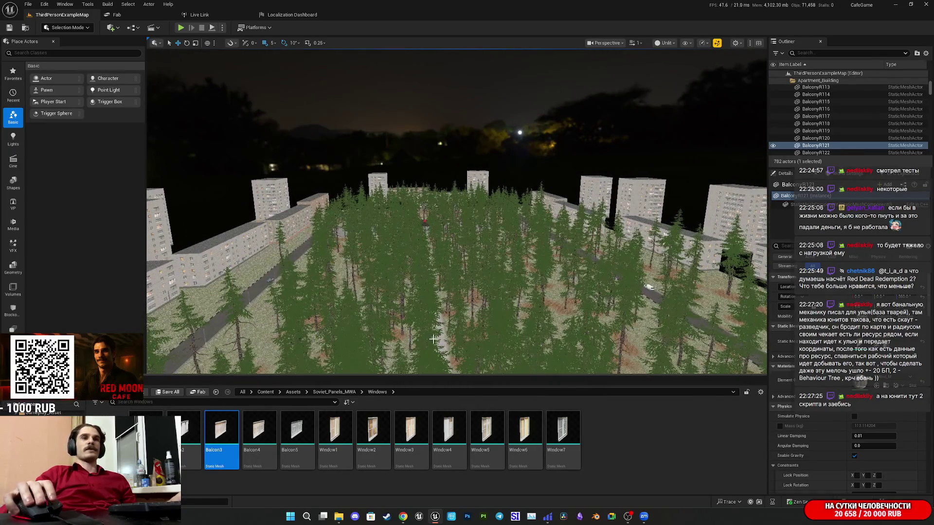
{"action": "key", "text": "f"}
{"action": "scroll", "coordinate": [457, 211], "scroll_direction": "up", "scroll_amount": 10}
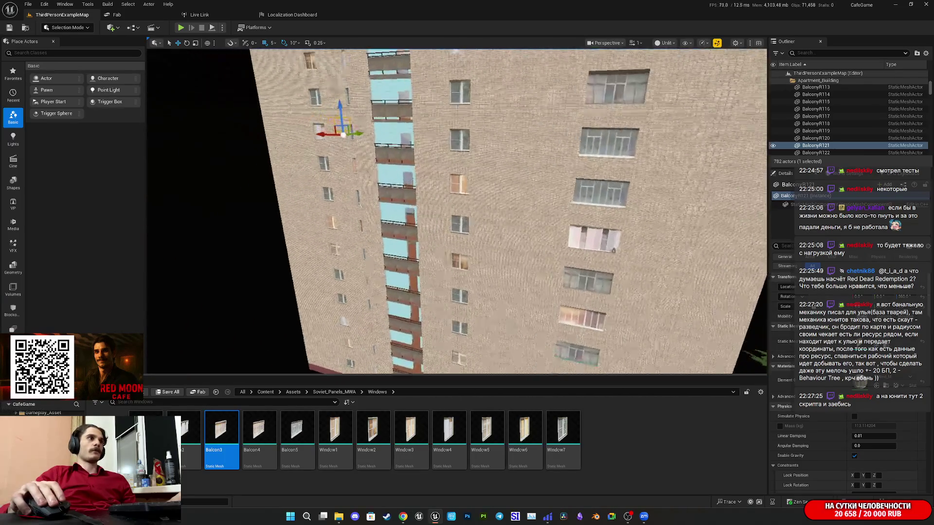
{"action": "scroll", "coordinate": [458, 211], "scroll_direction": "up", "scroll_amount": 10}
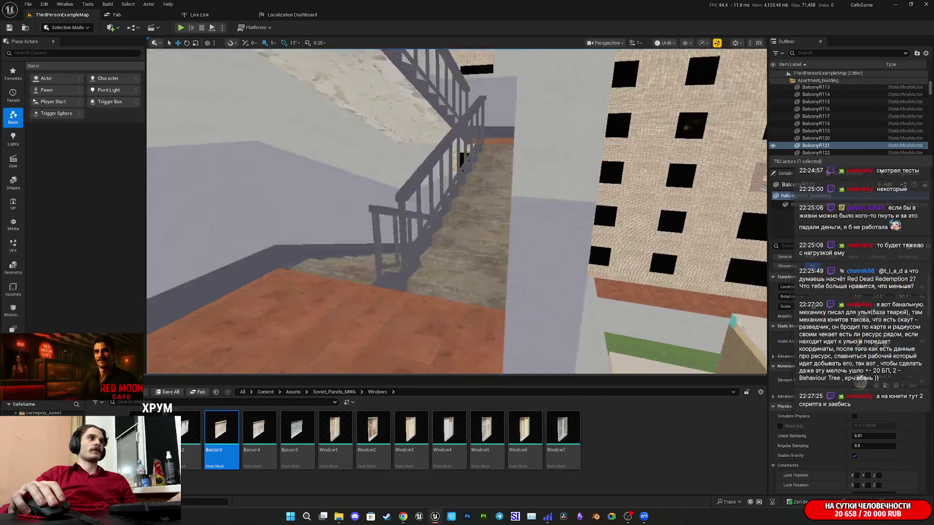
{"action": "scroll", "coordinate": [457, 211], "scroll_direction": "down", "scroll_amount": 10}
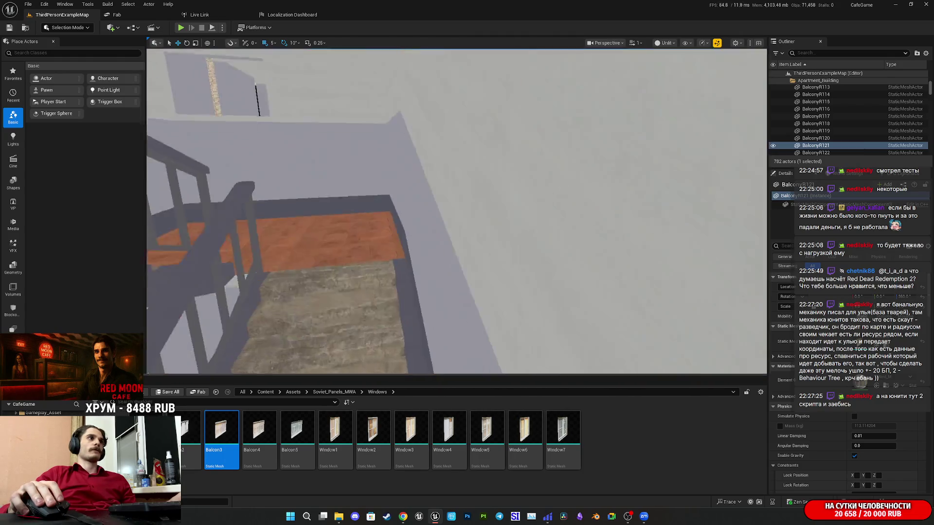
{"action": "scroll", "coordinate": [457, 212], "scroll_direction": "up", "scroll_amount": 10}
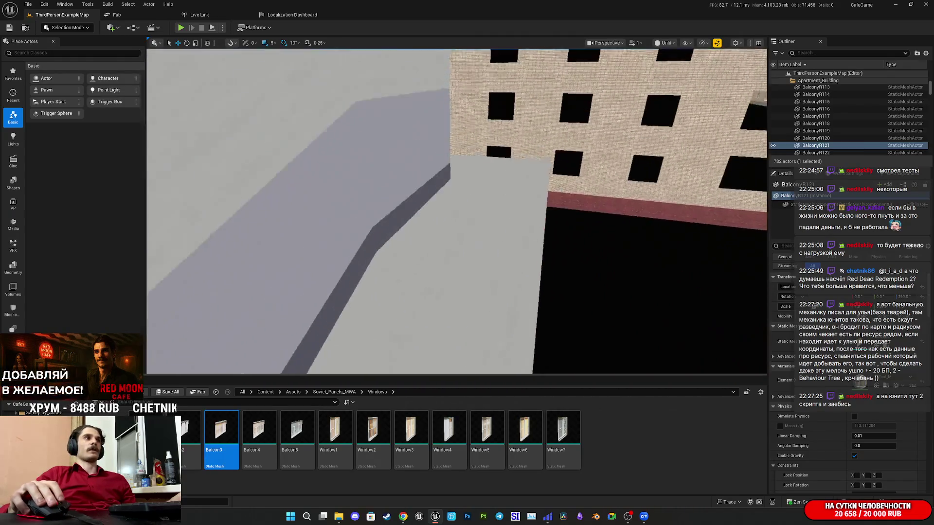
{"action": "scroll", "coordinate": [458, 212], "scroll_direction": "down", "scroll_amount": 10}
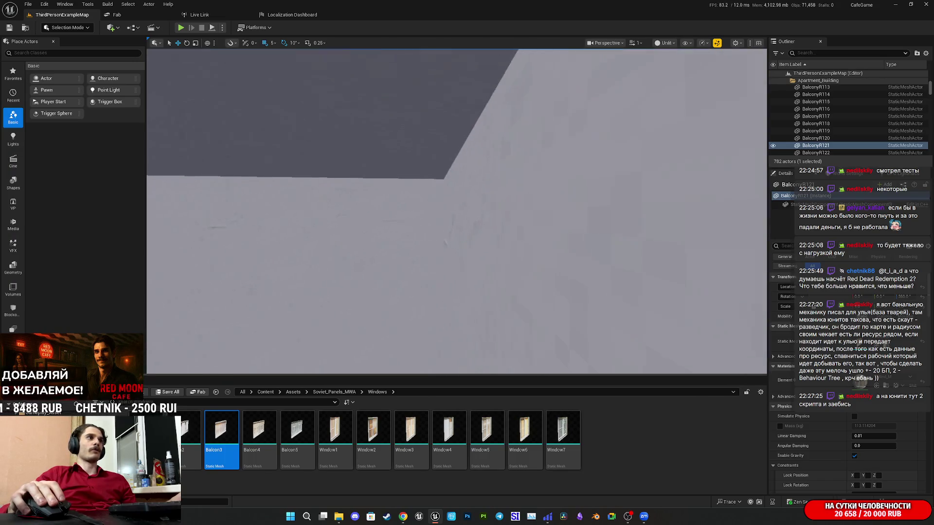
{"action": "scroll", "coordinate": [457, 212], "scroll_direction": "up", "scroll_amount": 10}
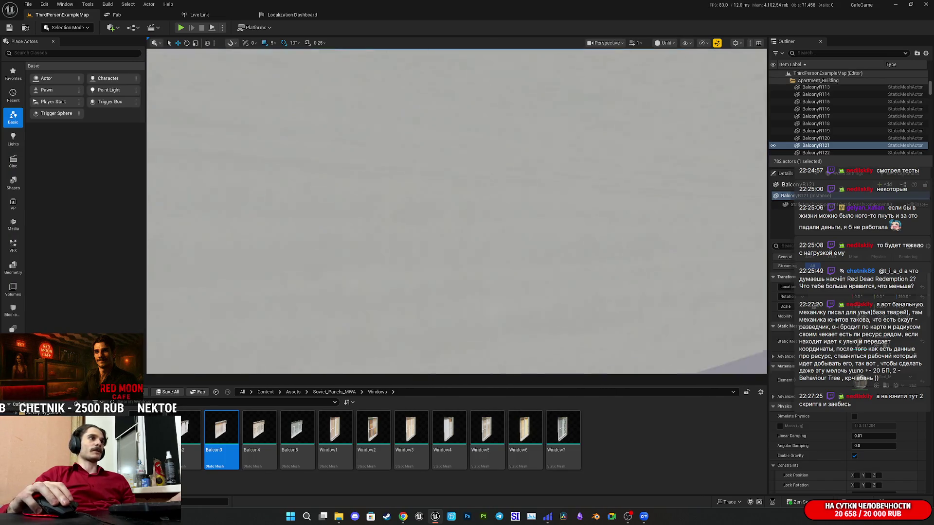
{"action": "scroll", "coordinate": [458, 212], "scroll_direction": "up", "scroll_amount": 10}
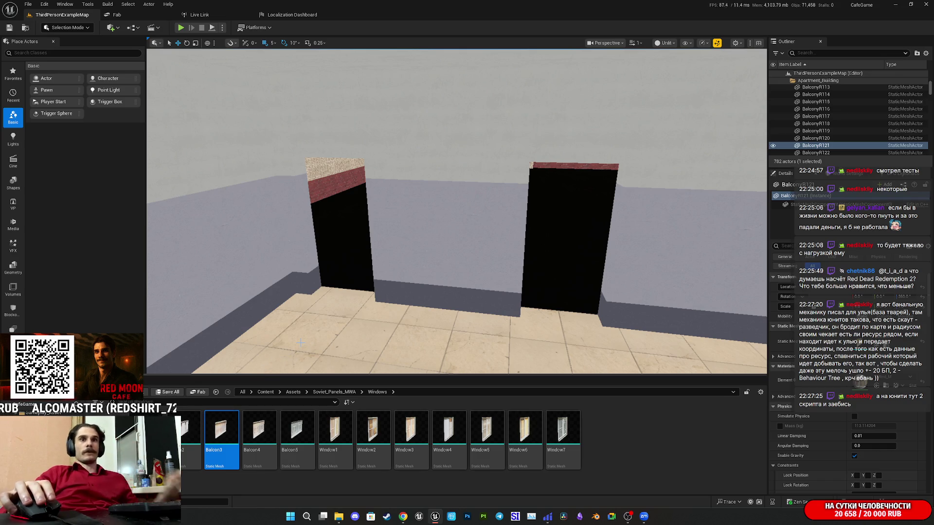
{"action": "mouse_move", "coordinate": [370, 301]}
{"action": "left_mouse_down"}
{"action": "mouse_move", "coordinate": [326, 315]}
{"action": "mouse_move", "coordinate": [387, 241]}
{"action": "mouse_move", "coordinate": [262, 266]}
{"action": "mouse_move", "coordinate": [297, 256]}
{"action": "mouse_move", "coordinate": [277, 328]}
{"action": "mouse_move", "coordinate": [252, 353]}
{"action": "mouse_move", "coordinate": [256, 329]}
{"action": "mouse_move", "coordinate": [408, 316]}
{"action": "left_mouse_up"}
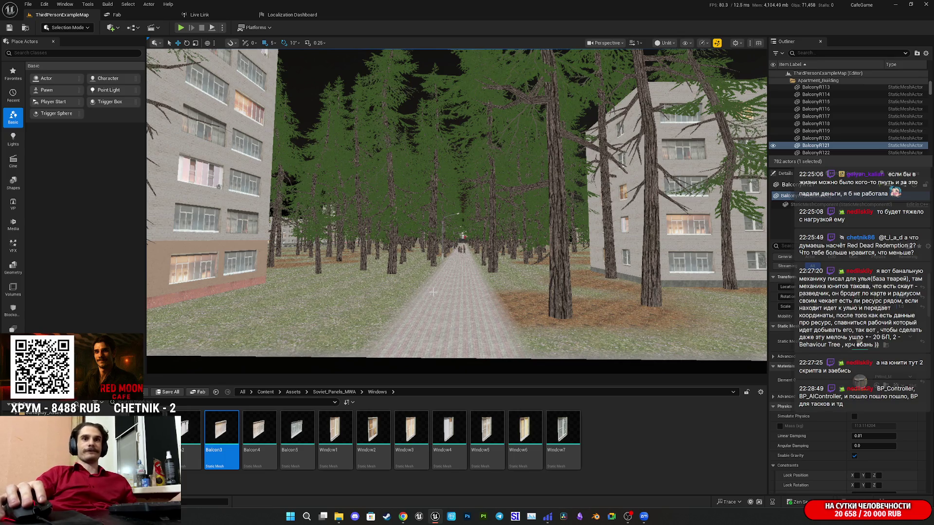
{"action": "left_click_drag", "start_coordinate": [457, 204], "coordinate": [379, 204]}
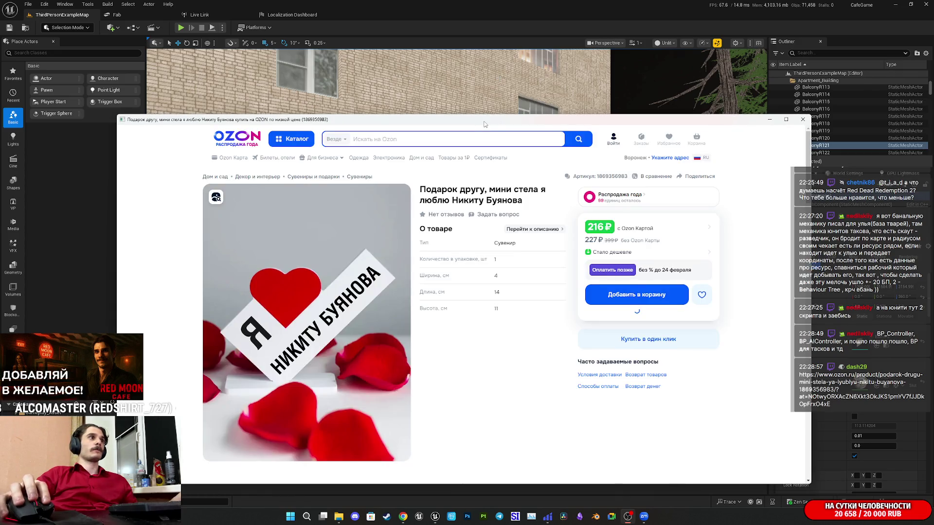
{"action": "left_click_drag", "start_coordinate": [481, 120], "coordinate": [492, 108]}
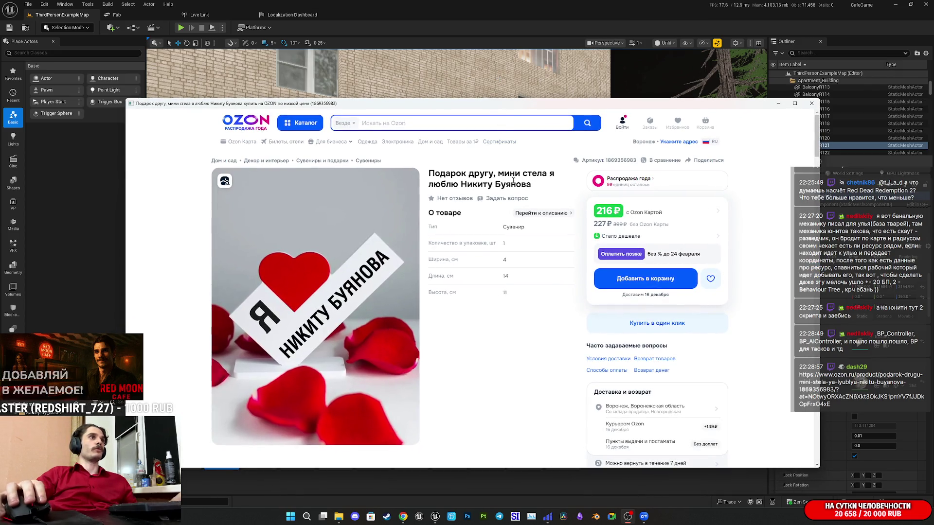
{"action": "scroll", "coordinate": [487, 234], "scroll_direction": "down", "scroll_amount": 3}
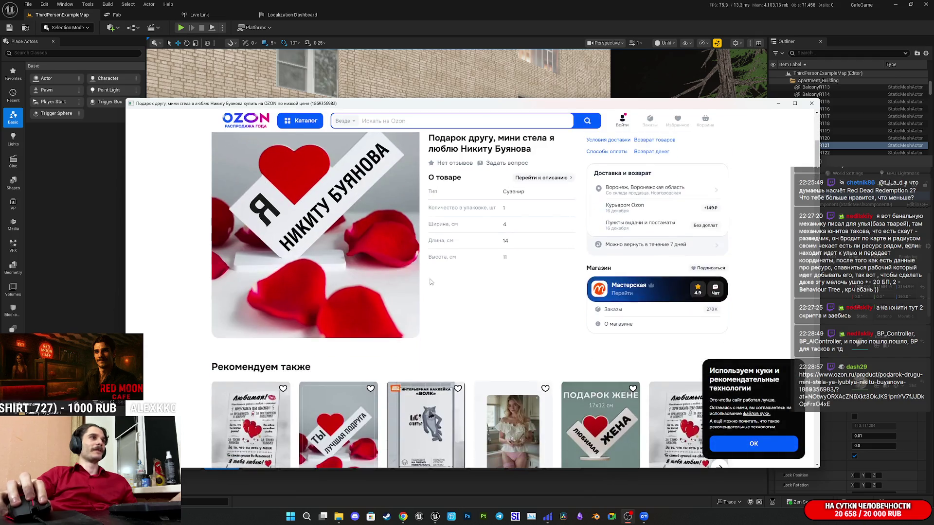
{"action": "scroll", "coordinate": [452, 269], "scroll_direction": "up", "scroll_amount": 3}
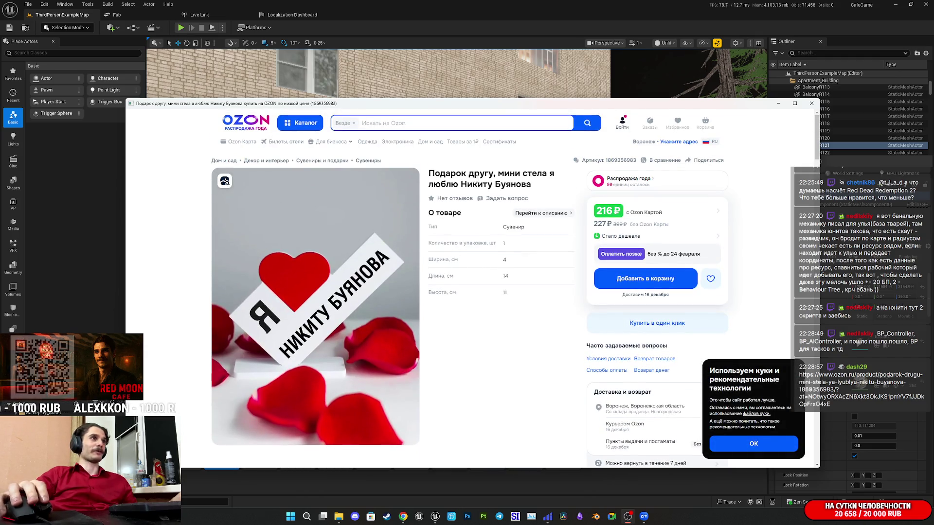
{"action": "scroll", "coordinate": [506, 190], "scroll_direction": "down", "scroll_amount": 5}
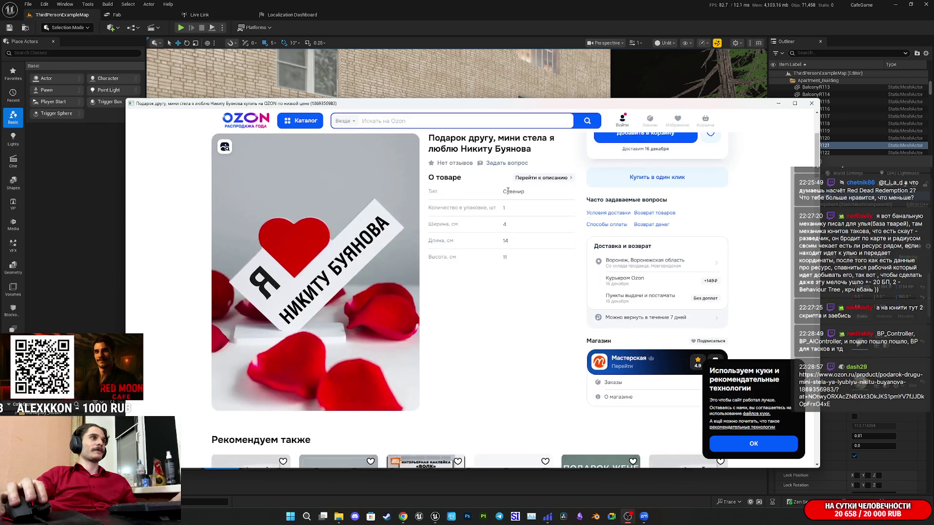
{"action": "scroll", "coordinate": [505, 202], "scroll_direction": "up", "scroll_amount": 4}
{"action": "scroll", "coordinate": [504, 204], "scroll_direction": "down", "scroll_amount": 3}
{"action": "scroll", "coordinate": [504, 205], "scroll_direction": "up", "scroll_amount": 5}
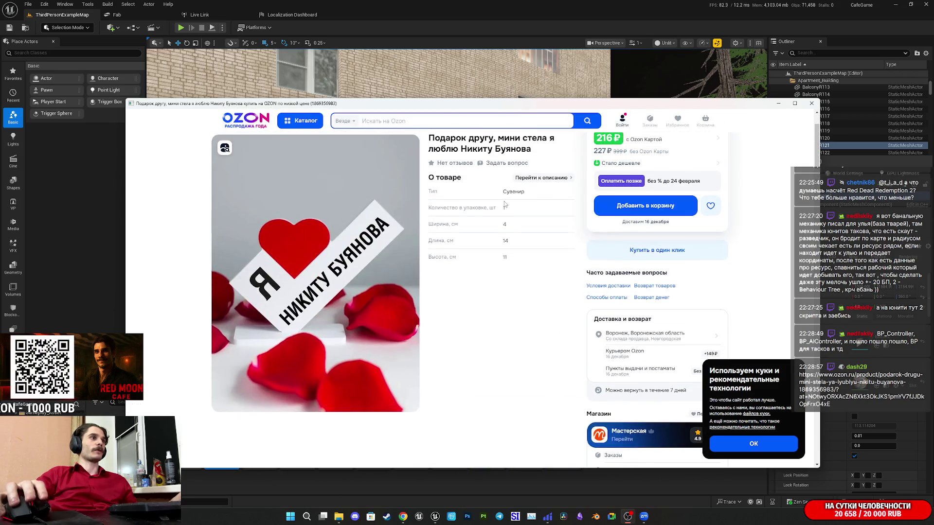
{"action": "scroll", "coordinate": [504, 204], "scroll_direction": "down", "scroll_amount": 3}
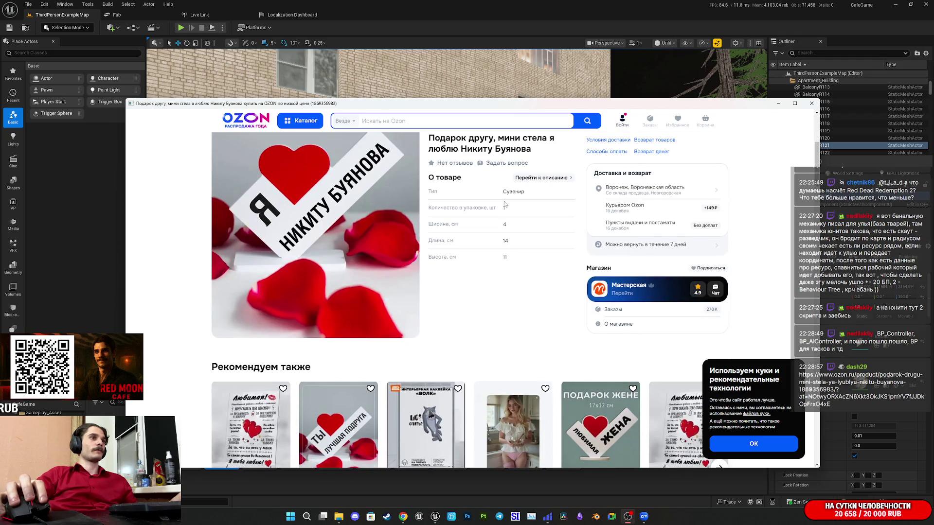
{"action": "scroll", "coordinate": [505, 205], "scroll_direction": "up", "scroll_amount": 1}
{"action": "scroll", "coordinate": [504, 205], "scroll_direction": "down", "scroll_amount": 2}
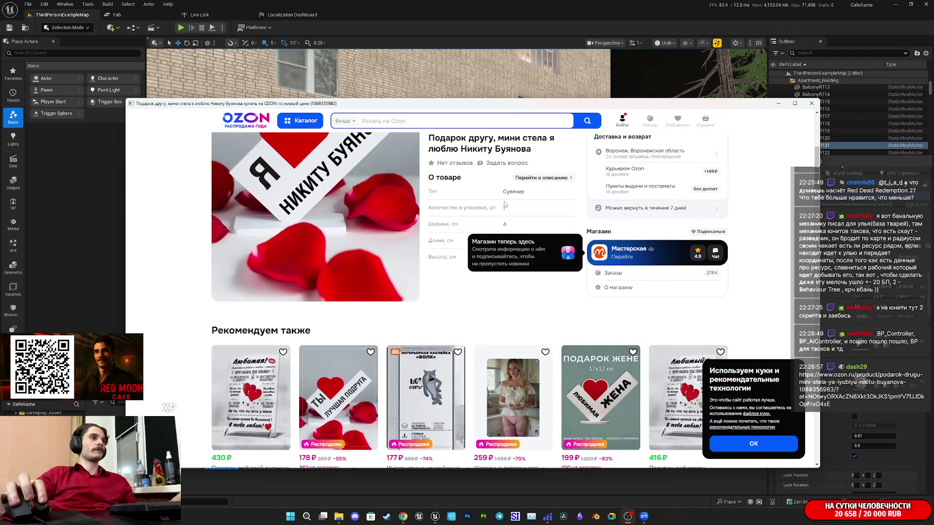
{"action": "scroll", "coordinate": [504, 205], "scroll_direction": "up", "scroll_amount": 2}
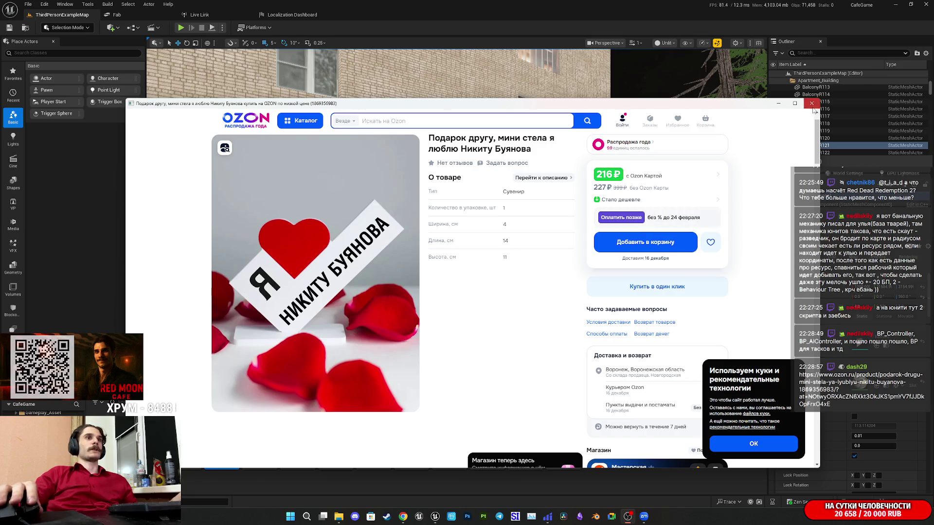
{"action": "left_click", "coordinate": [811, 103]}
{"action": "mouse_move", "coordinate": [542, 190]}
{"action": "left_mouse_down"}
{"action": "mouse_move", "coordinate": [521, 185]}
{"action": "mouse_move", "coordinate": [511, 165]}
{"action": "left_mouse_up"}
{"action": "mouse_move", "coordinate": [255, 345]}
{"action": "left_mouse_down"}
{"action": "mouse_move", "coordinate": [483, 163]}
{"action": "mouse_move", "coordinate": [428, 173]}
{"action": "mouse_move", "coordinate": [355, 289]}
{"action": "left_mouse_up"}
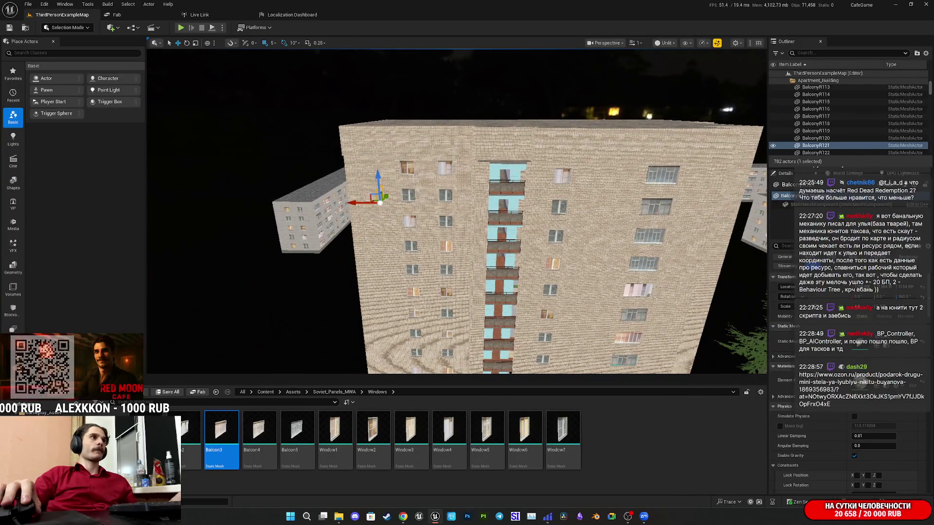
Shift-select the first batch of window meshes across the facade's upper and middle rows
{"action": "left_click", "coordinate": [406, 168]}
{"action": "left_click", "coordinate": [445, 195], "text": "ctrl"}
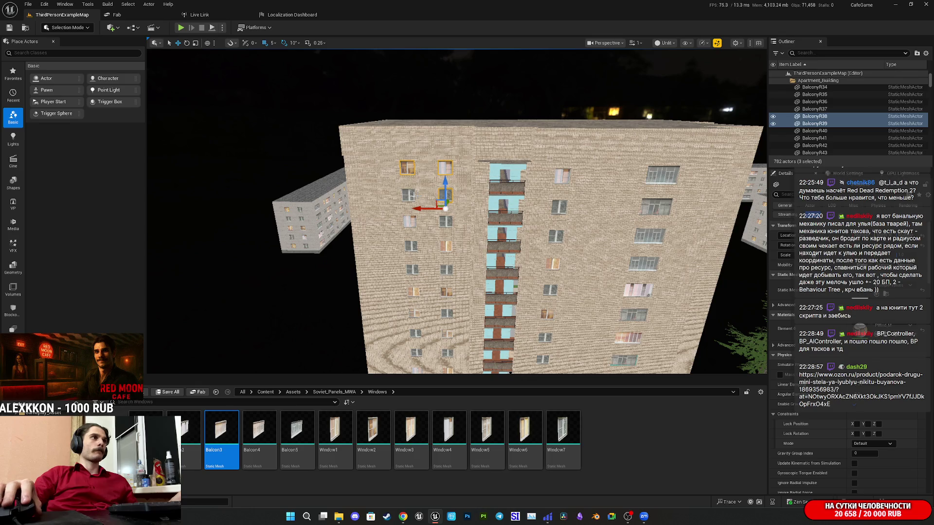
{"action": "left_click", "coordinate": [409, 221], "text": "ctrl"}
{"action": "left_click", "coordinate": [445, 221], "text": "ctrl"}
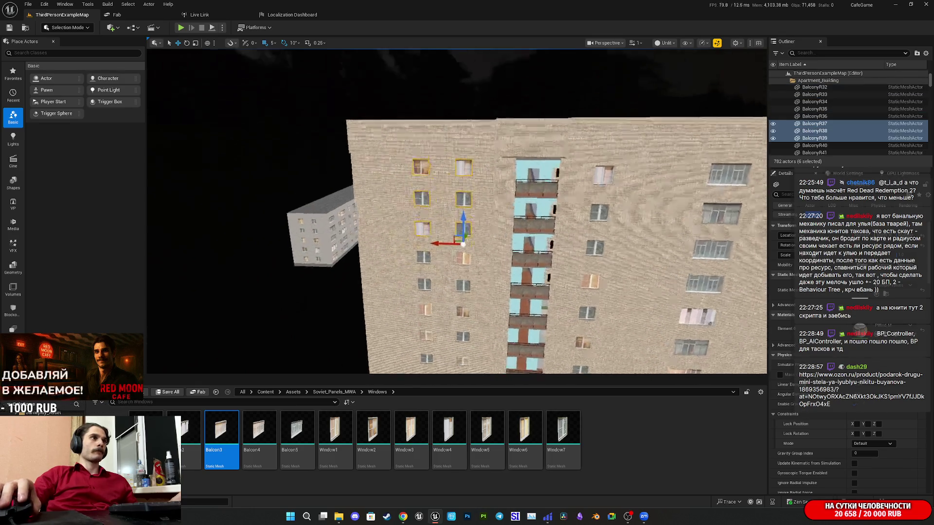
{"action": "left_click", "coordinate": [416, 222], "text": "ctrl"}
{"action": "left_click", "coordinate": [473, 221], "text": "ctrl"}
{"action": "left_click", "coordinate": [473, 262], "text": "ctrl"}
{"action": "left_click", "coordinate": [416, 260], "text": "ctrl"}
{"action": "left_click", "coordinate": [403, 219], "text": "ctrl"}
{"action": "left_click", "coordinate": [496, 225], "text": "ctrl"}
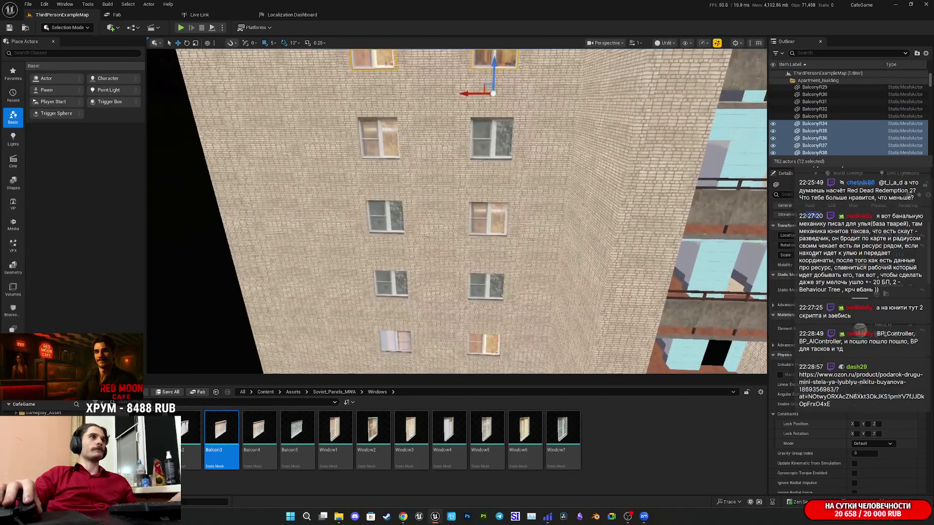
{"action": "left_click", "coordinate": [500, 149], "text": "ctrl"}
{"action": "left_click", "coordinate": [493, 147], "text": "ctrl"}
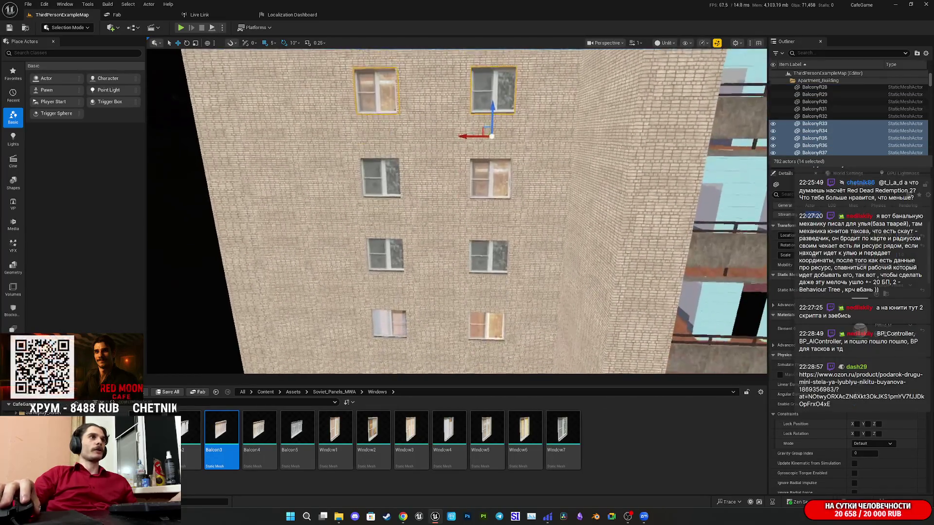
{"action": "left_click", "coordinate": [490, 173], "text": "ctrl"}
{"action": "left_click", "coordinate": [490, 174], "text": "ctrl"}
{"action": "left_click", "coordinate": [488, 251], "text": "ctrl"}
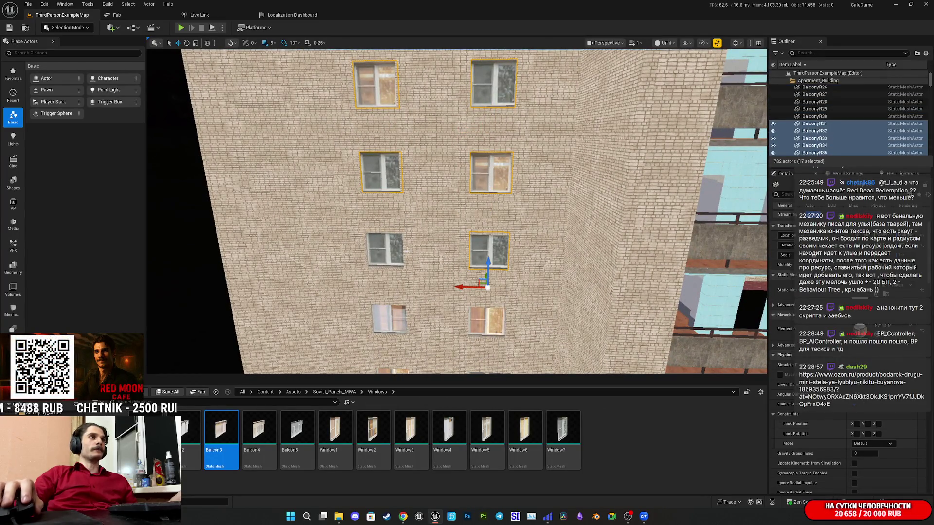
{"action": "left_click", "coordinate": [384, 249], "text": "ctrl"}
Add the remaining facade windows, including those beside the balconies, until 36 actors are selected
{"action": "left_click", "coordinate": [411, 266], "text": "ctrl"}
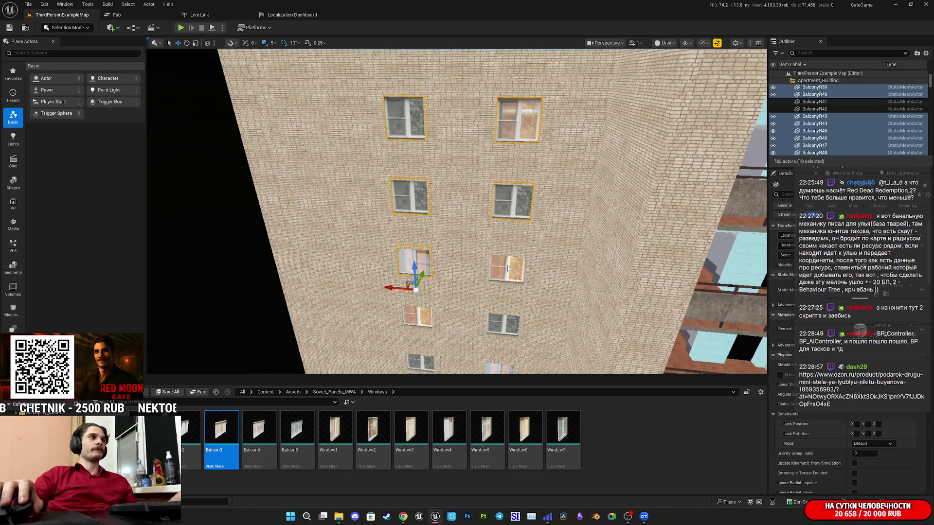
{"action": "left_click", "coordinate": [505, 267], "text": "ctrl"}
{"action": "left_click", "coordinate": [399, 234], "text": "ctrl"}
{"action": "left_click", "coordinate": [496, 236], "text": "ctrl"}
{"action": "left_click", "coordinate": [501, 311], "text": "ctrl"}
{"action": "left_click", "coordinate": [400, 299], "text": "ctrl"}
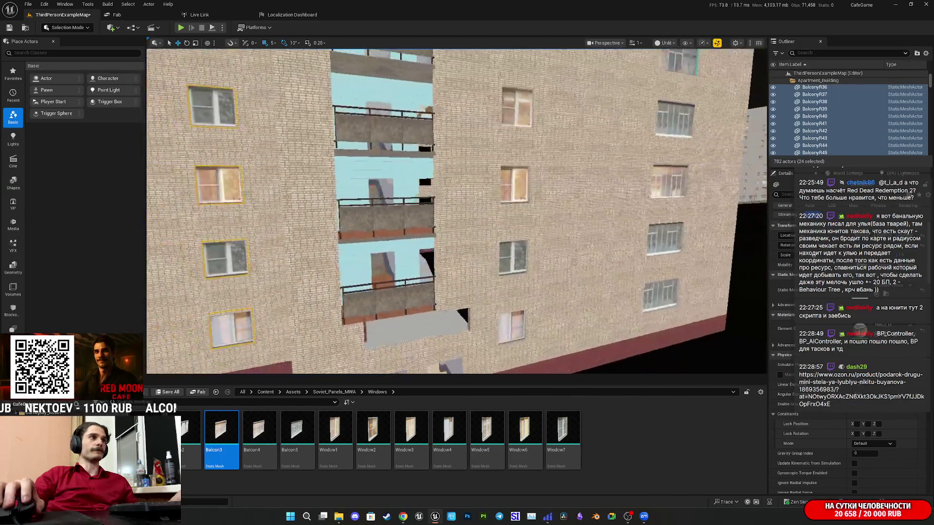
{"action": "left_click", "coordinate": [427, 294], "text": "ctrl"}
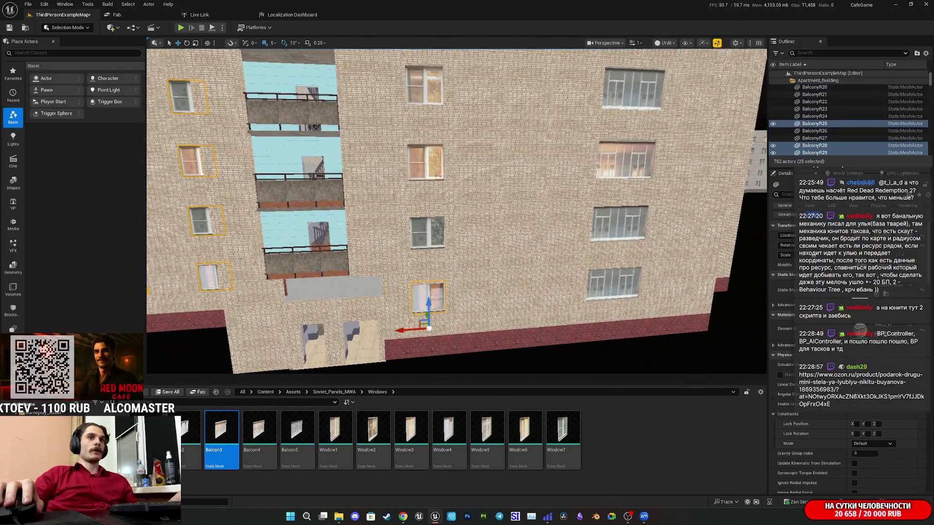
{"action": "left_click", "coordinate": [427, 231], "text": "ctrl"}
{"action": "left_click", "coordinate": [426, 161], "text": "ctrl"}
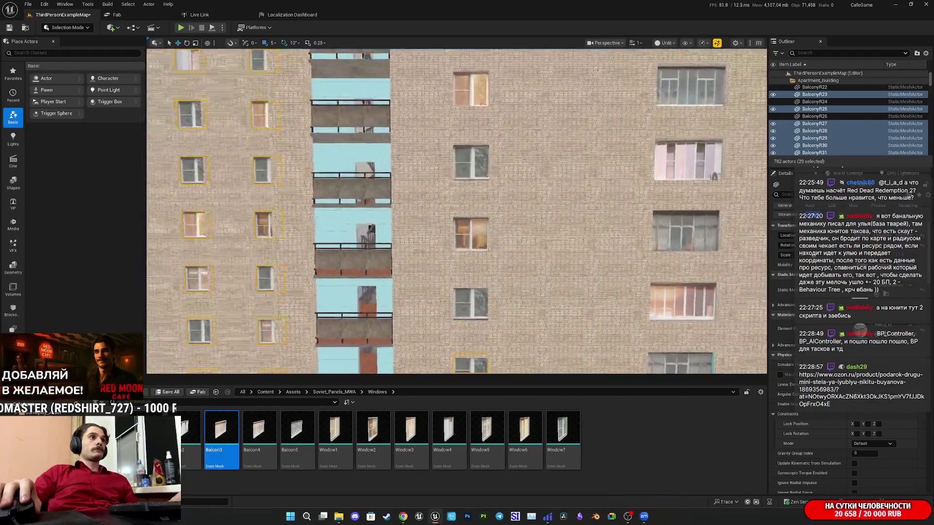
{"action": "left_click", "coordinate": [472, 242], "text": "ctrl"}
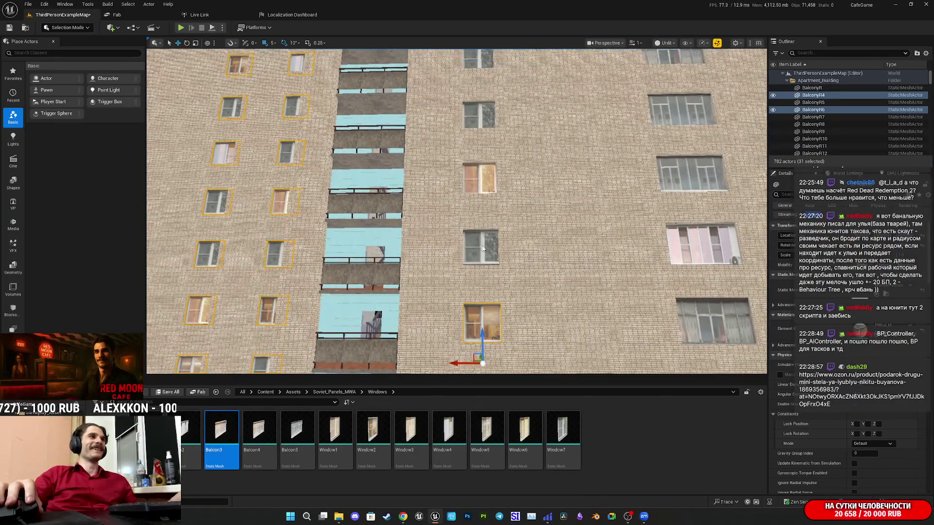
{"action": "left_click", "coordinate": [464, 241], "text": "ctrl"}
{"action": "left_click", "coordinate": [462, 166], "text": "ctrl"}
{"action": "scroll", "coordinate": [457, 212], "scroll_direction": "up", "scroll_amount": 5}
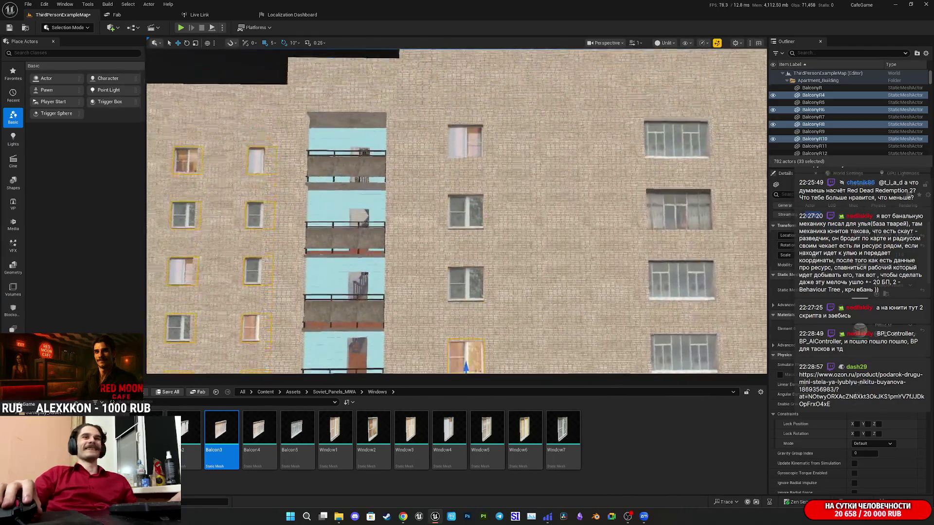
{"action": "left_click", "coordinate": [475, 321], "text": "ctrl"}
{"action": "left_click", "coordinate": [476, 226], "text": "ctrl"}
{"action": "left_click", "coordinate": [474, 121], "text": "ctrl"}
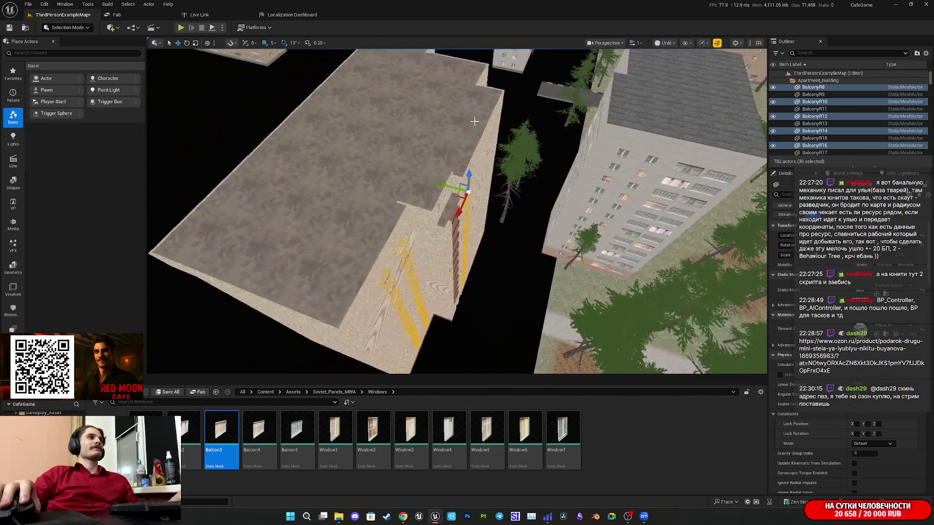
Duplicate the 36 selected windows with Ctrl+D
{"action": "key", "text": "ctrl+d"}
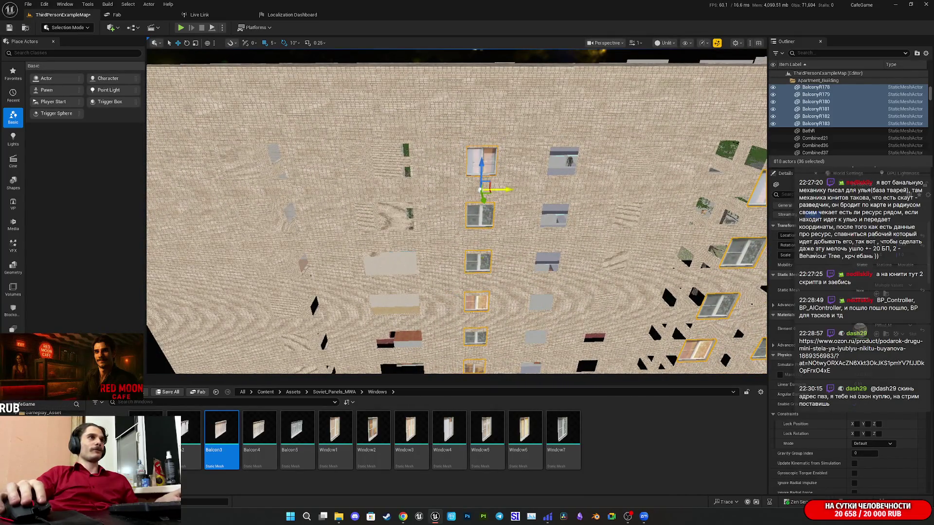
Deselect the upper copied windows one by one, in the Outliner and viewport
{"action": "left_click", "coordinate": [816, 123], "text": "ctrl"}
{"action": "left_click", "coordinate": [816, 116], "text": "ctrl"}
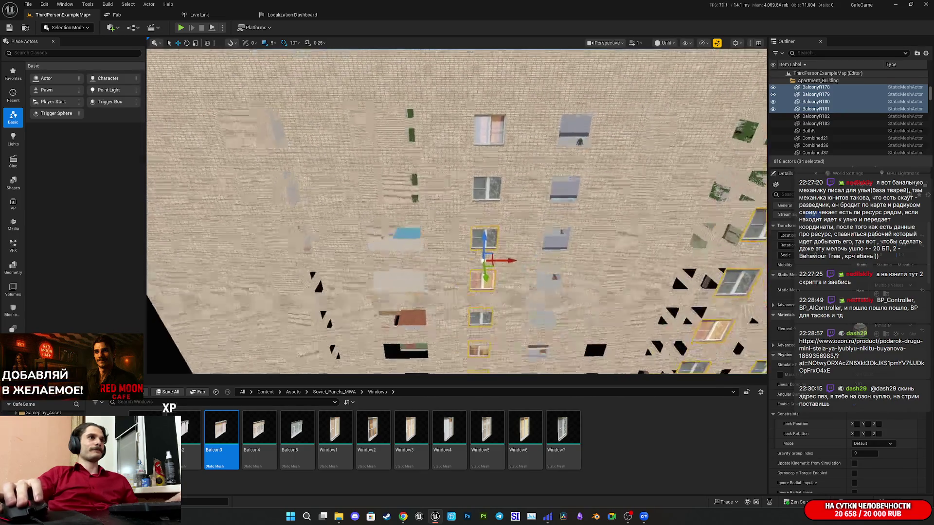
{"action": "left_click", "coordinate": [816, 109], "text": "ctrl"}
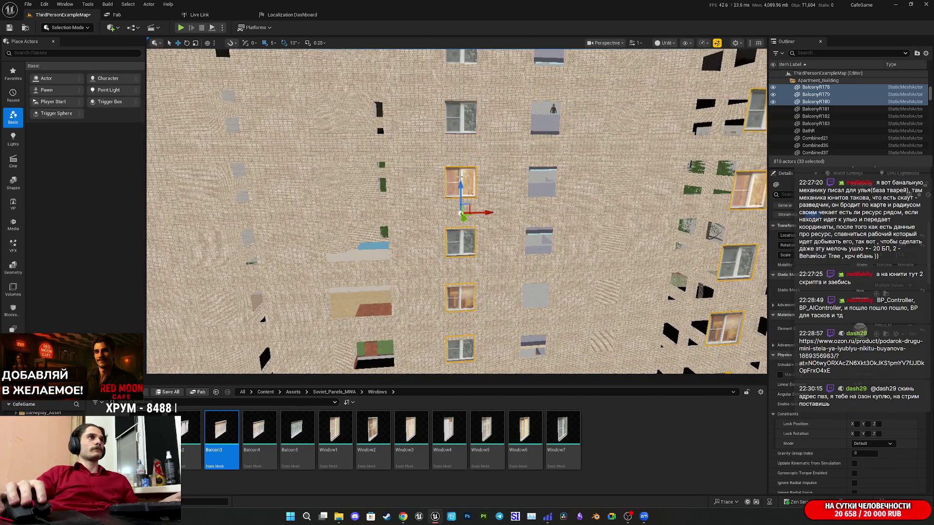
{"action": "left_click", "coordinate": [816, 102], "text": "ctrl"}
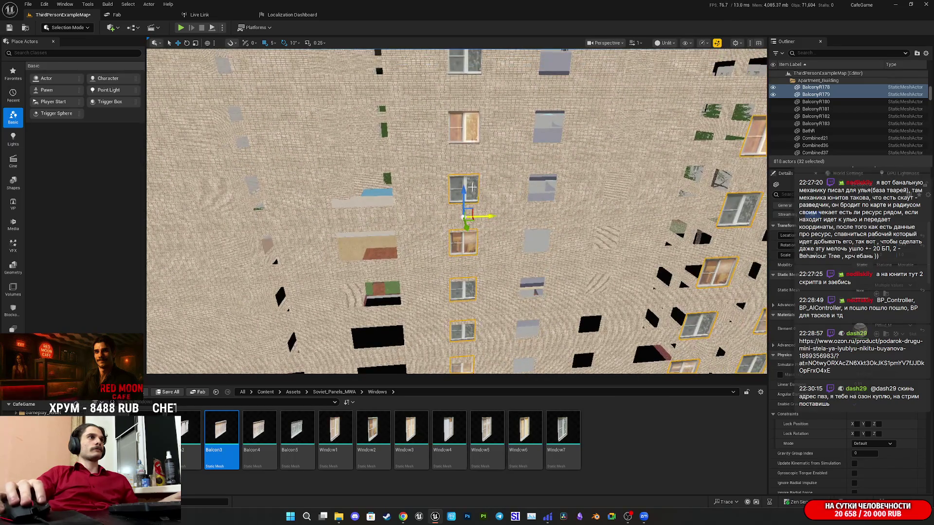
{"action": "left_click", "coordinate": [471, 186], "text": "ctrl"}
{"action": "scroll", "coordinate": [469, 162], "scroll_direction": "down", "scroll_amount": 5}
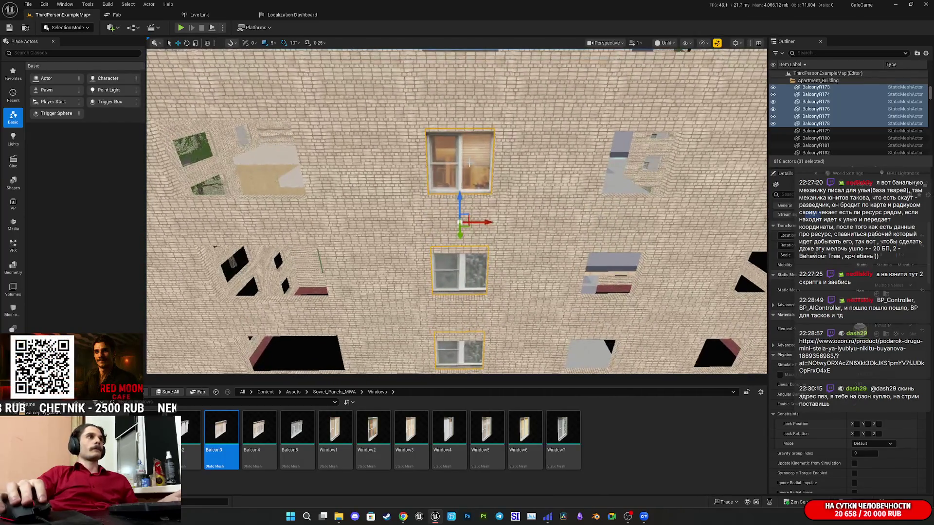
{"action": "scroll", "coordinate": [469, 162], "scroll_direction": "down", "scroll_amount": 5}
{"action": "left_click", "coordinate": [444, 226], "text": "ctrl"}
{"action": "left_click", "coordinate": [441, 150], "text": "ctrl"}
{"action": "left_click_drag", "start_coordinate": [445, 315], "coordinate": [454, 220]}
{"action": "left_click", "coordinate": [459, 203], "text": "ctrl"}
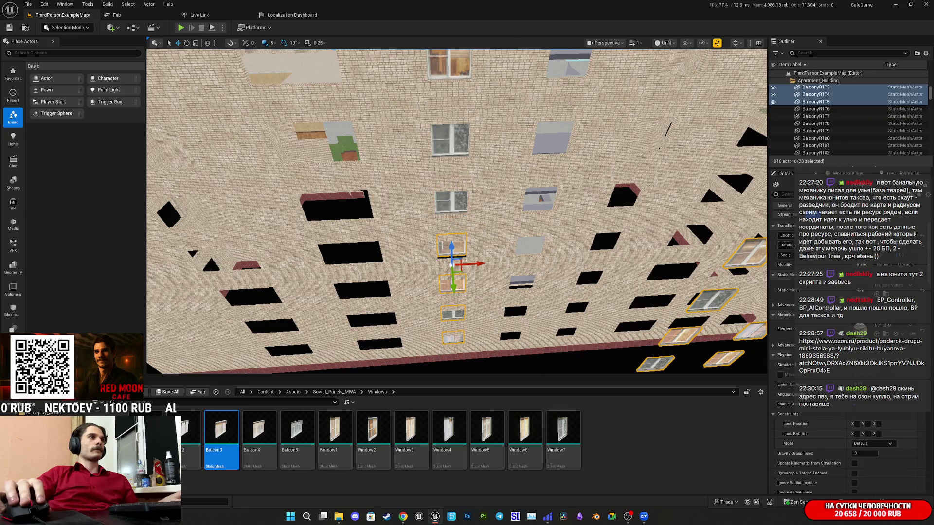
{"action": "scroll", "coordinate": [457, 211], "scroll_direction": "up", "scroll_amount": 8}
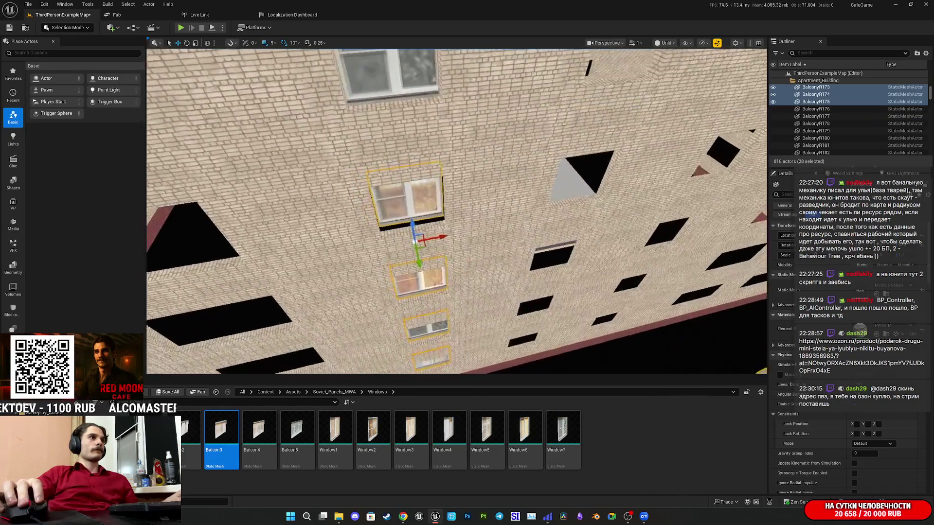
{"action": "left_click", "coordinate": [455, 199], "text": "ctrl"}
{"action": "left_click", "coordinate": [447, 279], "text": "ctrl"}
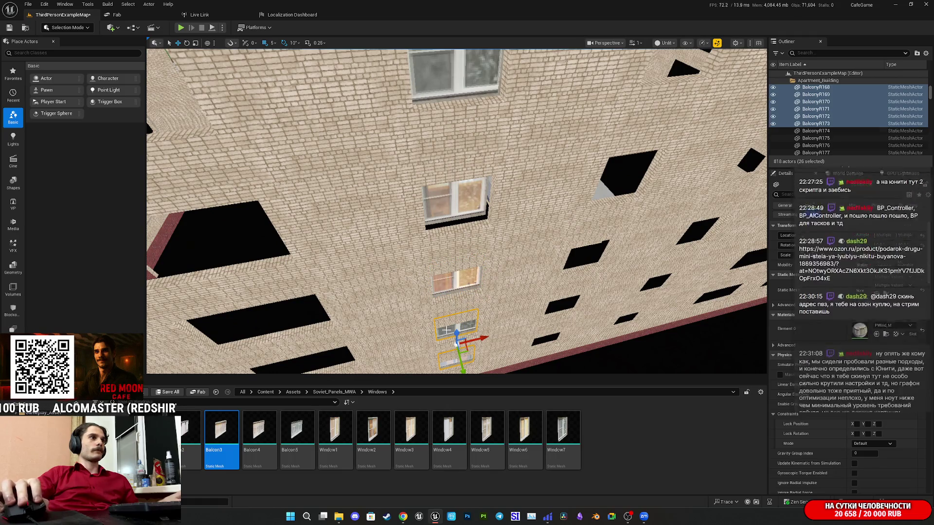
{"action": "scroll", "coordinate": [446, 280], "scroll_direction": "up", "scroll_amount": 3}
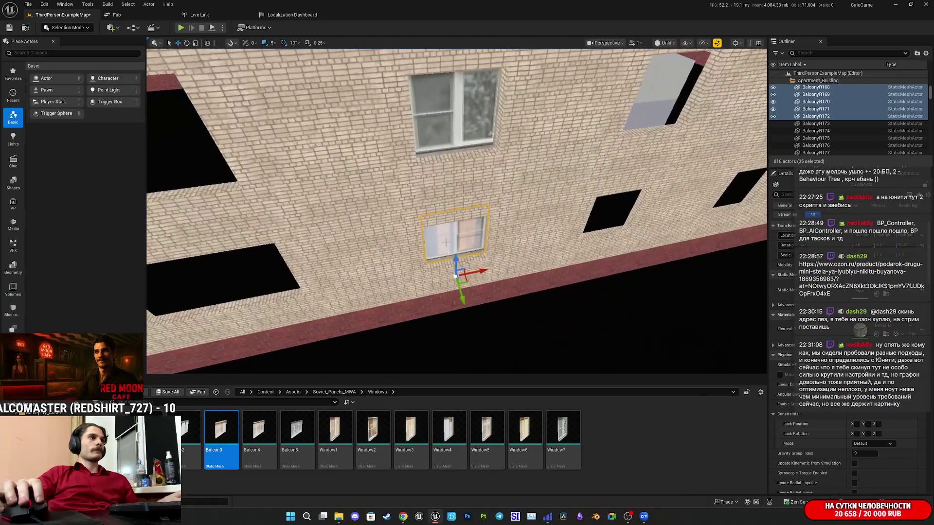
{"action": "left_click", "coordinate": [457, 233], "text": "ctrl"}
{"action": "scroll", "coordinate": [457, 233], "scroll_direction": "up", "scroll_amount": 5}
Frame the remaining window selection and orbit to check it face-on against the brick wall
{"action": "key", "text": "f"}
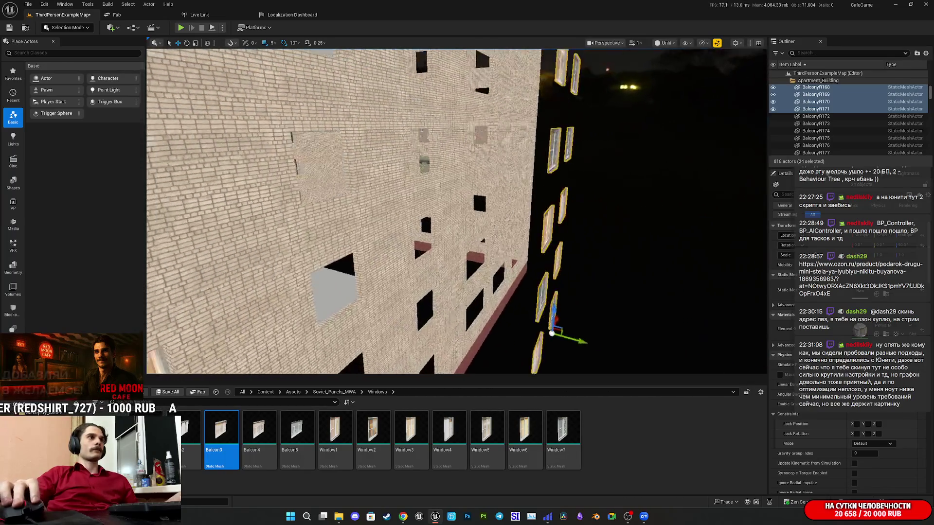
{"action": "scroll", "coordinate": [458, 212], "scroll_direction": "down", "scroll_amount": 4}
{"action": "left_click_drag", "start_coordinate": [497, 290], "coordinate": [517, 281]}
{"action": "scroll", "coordinate": [517, 282], "scroll_direction": "up", "scroll_amount": 6}
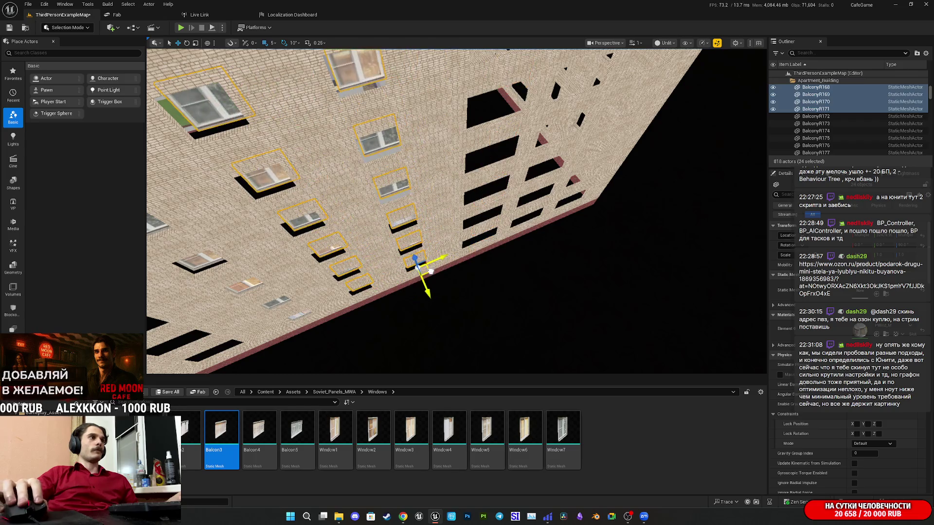
{"action": "scroll", "coordinate": [423, 253], "scroll_direction": "up", "scroll_amount": 6}
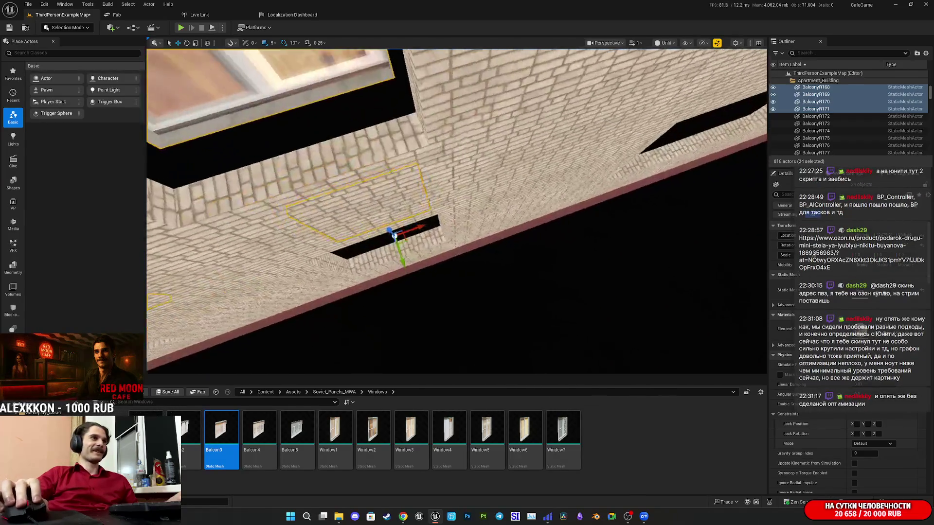
{"action": "left_click_drag", "start_coordinate": [422, 252], "coordinate": [417, 272]}
{"action": "scroll", "coordinate": [457, 211], "scroll_direction": "down", "scroll_amount": 10}
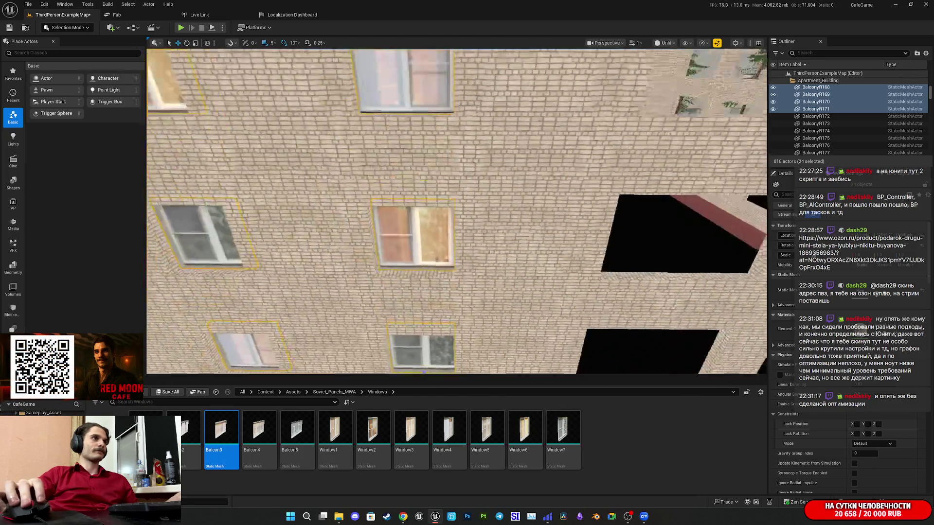
{"action": "mouse_move", "coordinate": [457, 211]}
{"action": "left_mouse_down"}
{"action": "mouse_move", "coordinate": [457, 238]}
{"action": "mouse_move", "coordinate": [413, 259]}
{"action": "left_mouse_up"}
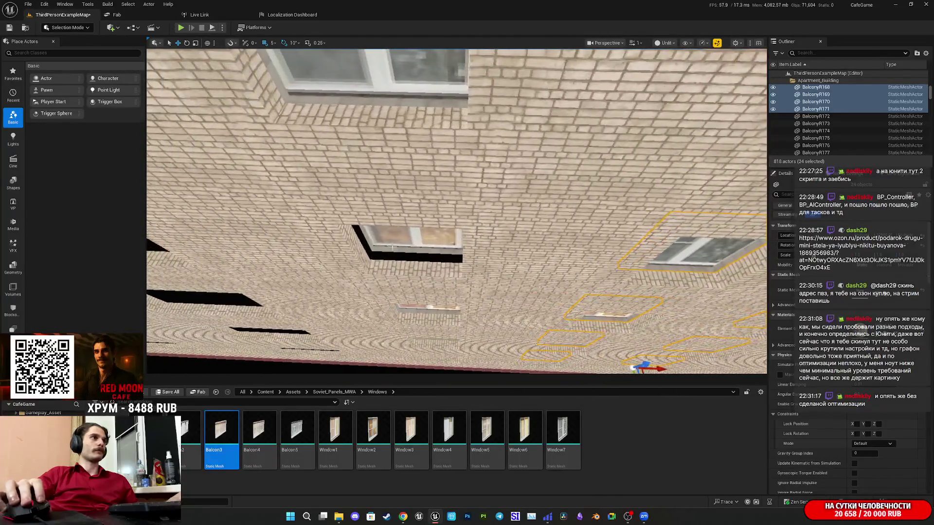
{"action": "left_click", "coordinate": [413, 259]}
{"action": "mouse_move", "coordinate": [415, 303]}
{"action": "left_mouse_down"}
{"action": "mouse_move", "coordinate": [415, 333]}
{"action": "mouse_move", "coordinate": [415, 304]}
{"action": "mouse_move", "coordinate": [415, 333]}
{"action": "mouse_move", "coordinate": [438, 326]}
{"action": "mouse_move", "coordinate": [446, 304]}
{"action": "left_mouse_up"}
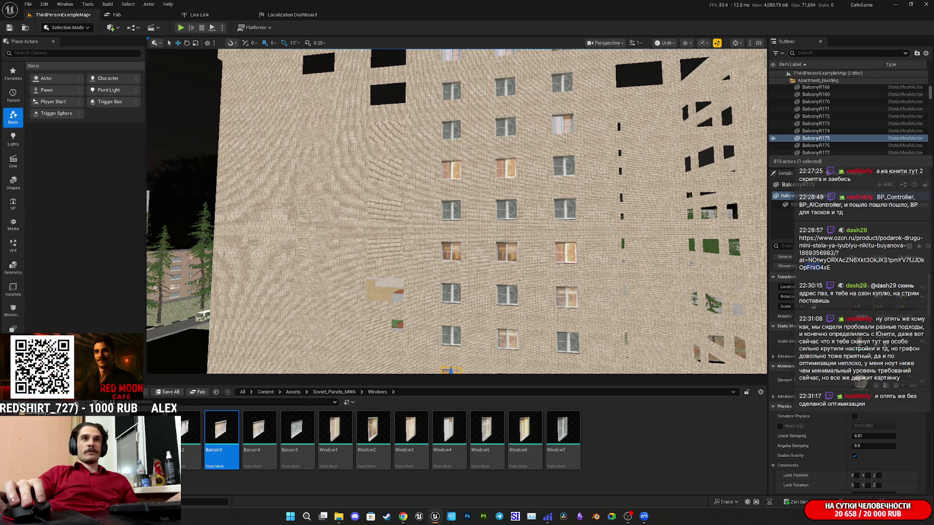
Save ThirdPersonExampleMap with the copied facade windows via Save Selected
{"action": "key", "text": "d"}
{"action": "key", "text": "d"}
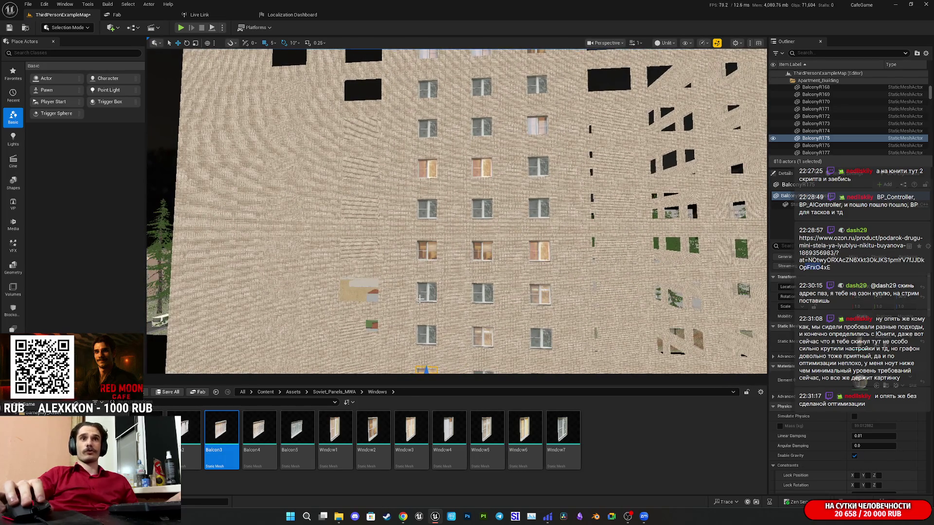
{"action": "key", "text": "ctrl+shift+s"}
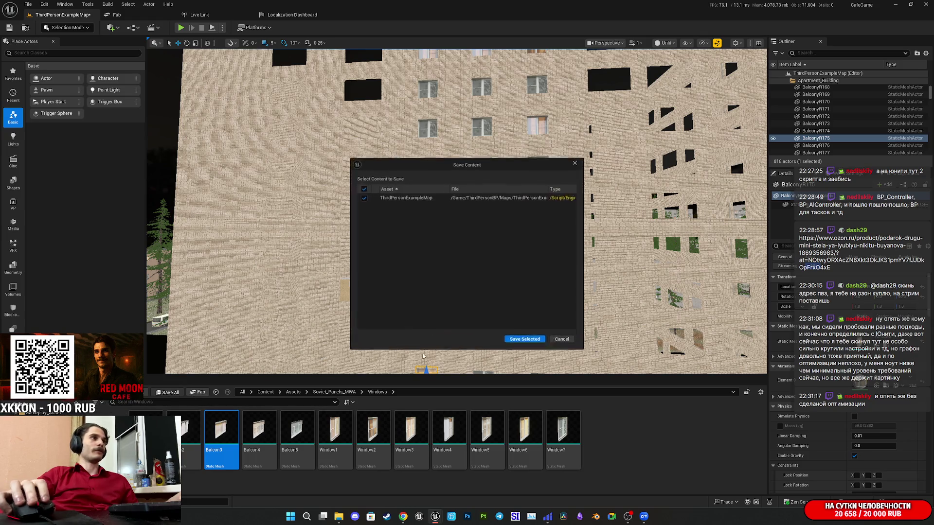
{"action": "left_click", "coordinate": [524, 339]}
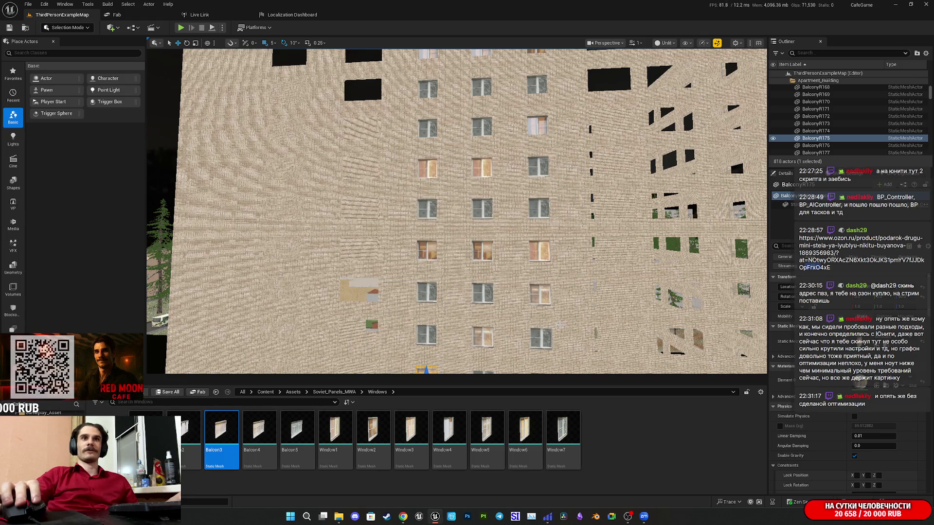
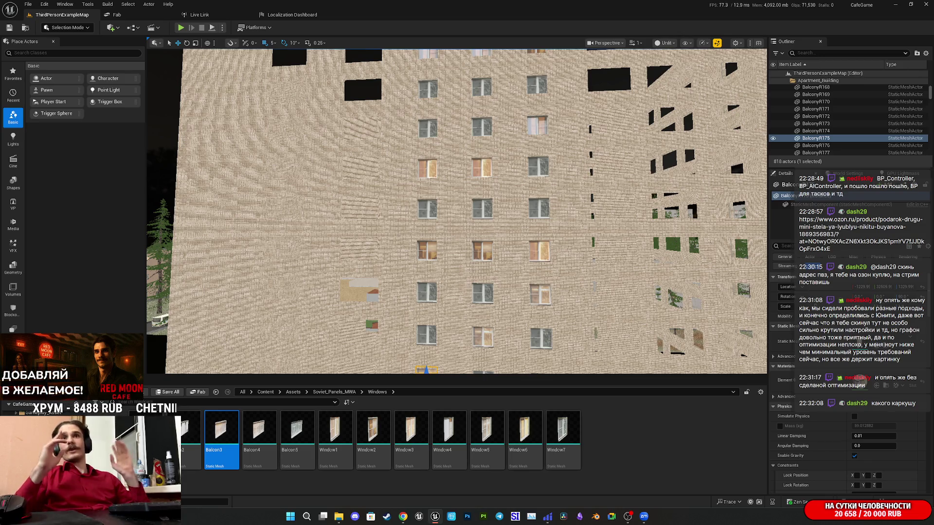
Orbit the view down onto the facade, close to a balcony column, then back out
{"action": "mouse_move", "coordinate": [457, 212]}
{"action": "left_mouse_down"}
{"action": "mouse_move", "coordinate": [445, 240]}
{"action": "mouse_move", "coordinate": [360, 302]}
{"action": "left_mouse_up"}
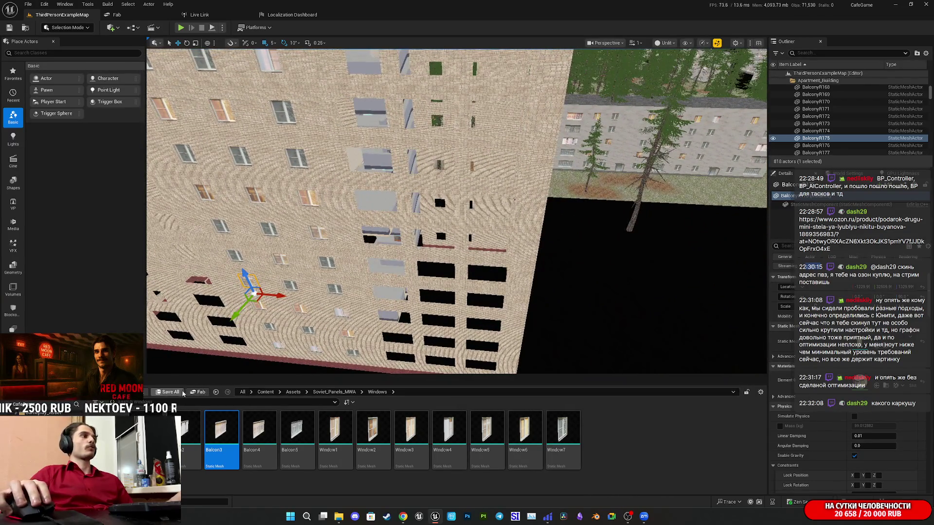
{"action": "left_click_drag", "start_coordinate": [219, 341], "coordinate": [258, 321]}
{"action": "left_click_drag", "start_coordinate": [498, 300], "coordinate": [498, 301]}
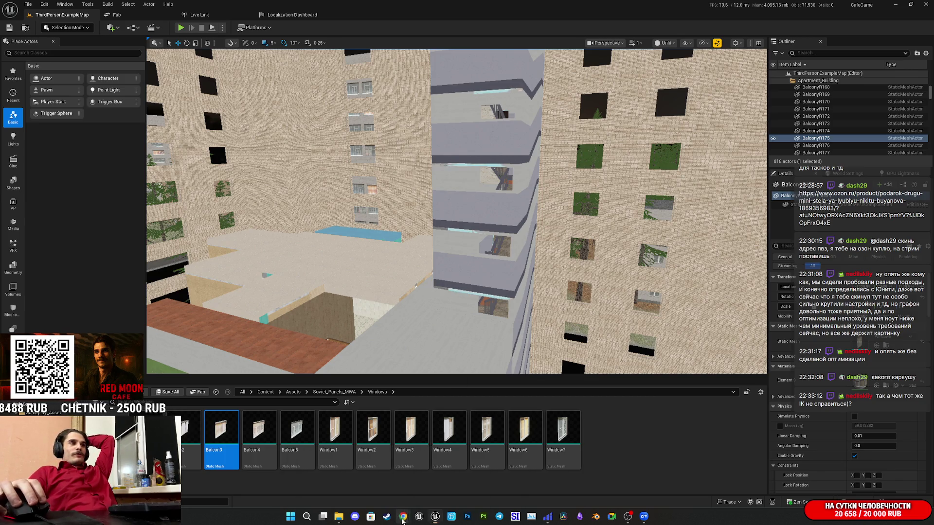
Bring the Twitch browser window forward and open OZON in a new tab
{"action": "mouse_move", "coordinate": [402, 519]}
{"action": "left_click", "coordinate": [320, 474]}
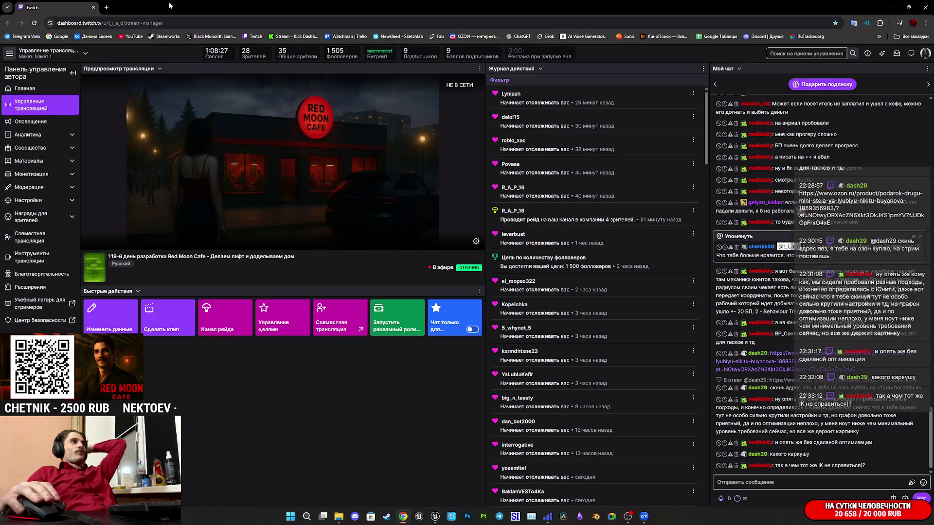
{"action": "left_click", "coordinate": [108, 7]}
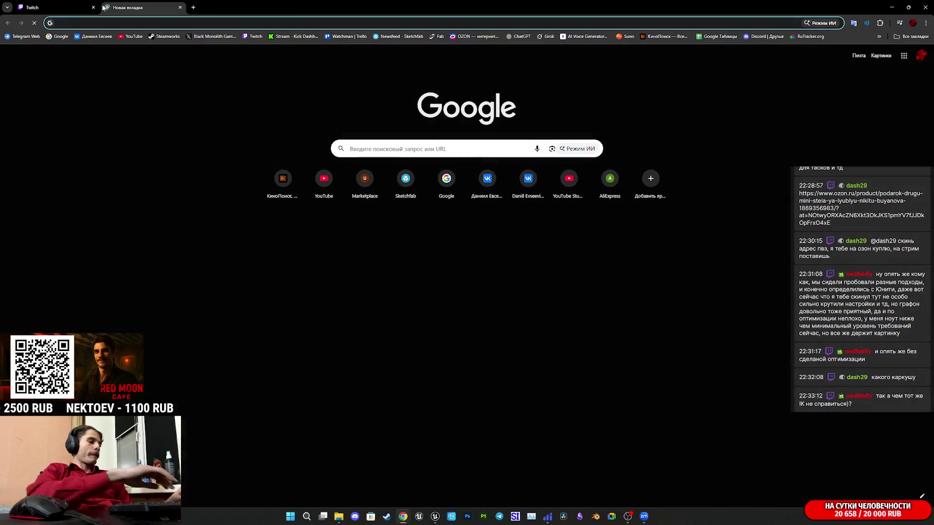
{"action": "left_click", "coordinate": [474, 37]}
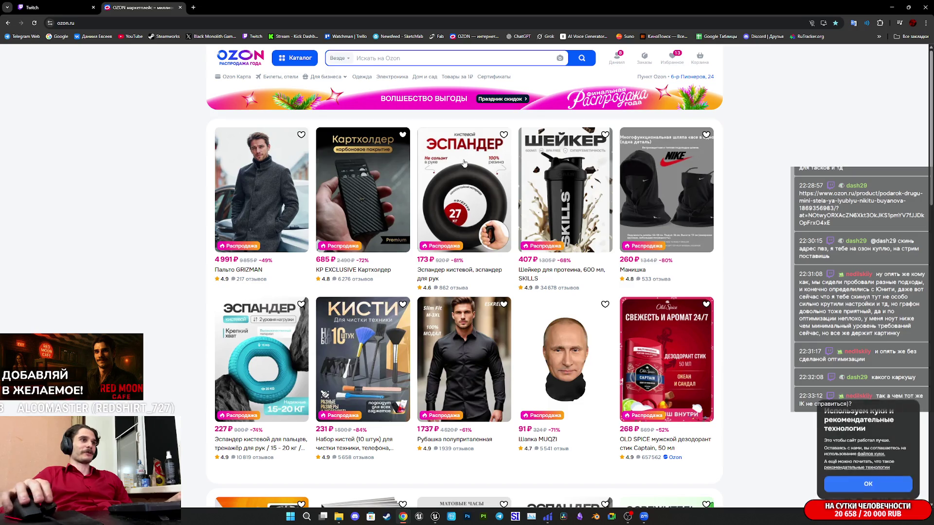
Search OZON for 'каркуша', view the first figurine's customer photos, then close both OZON tabs
{"action": "left_click", "coordinate": [368, 58]}
{"action": "type", "text": "каркуша"}
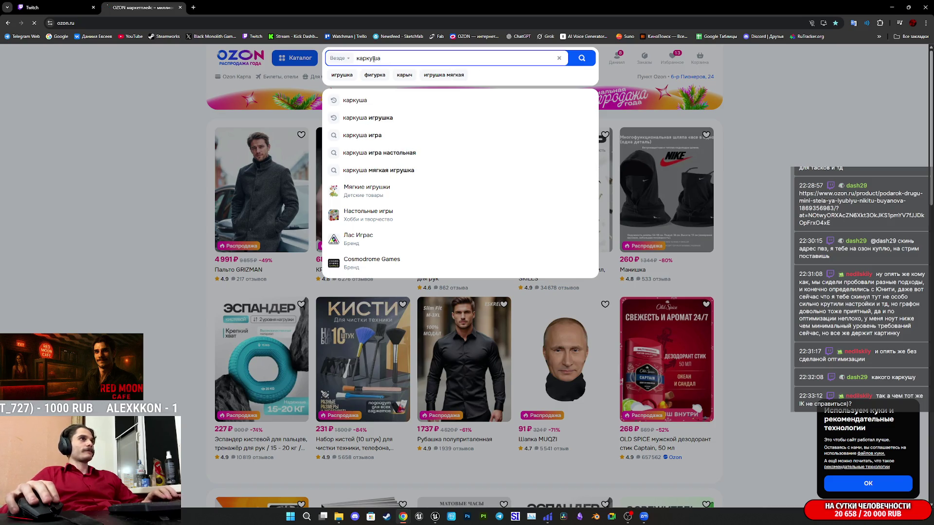
{"action": "key", "text": "Return"}
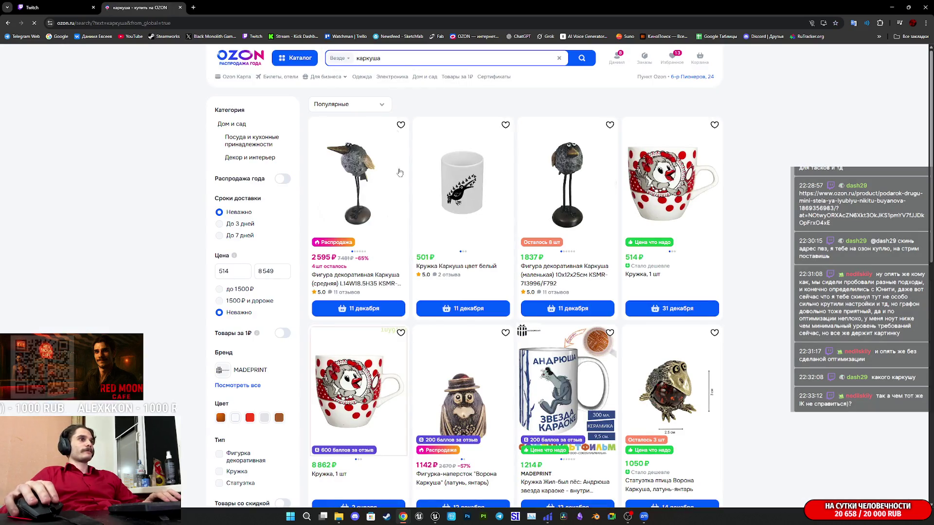
{"action": "left_click", "coordinate": [369, 168]}
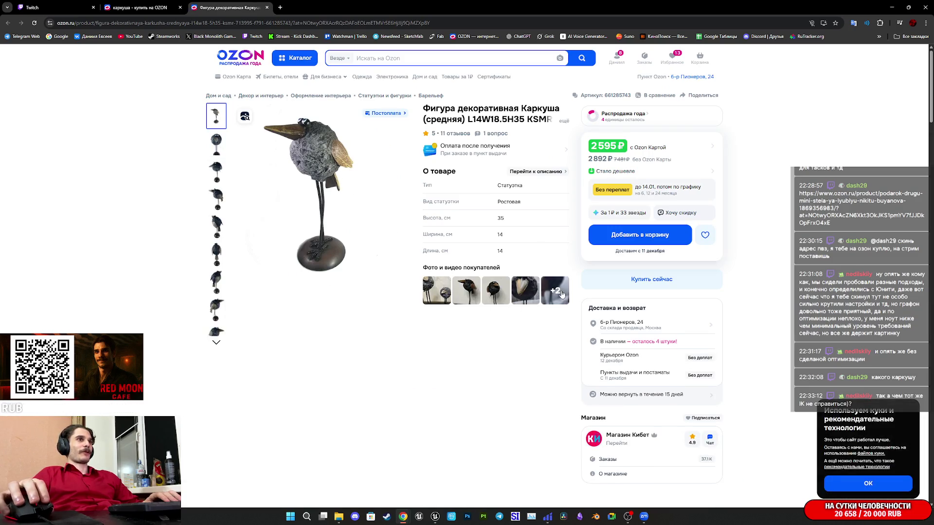
{"action": "left_click", "coordinate": [496, 294]}
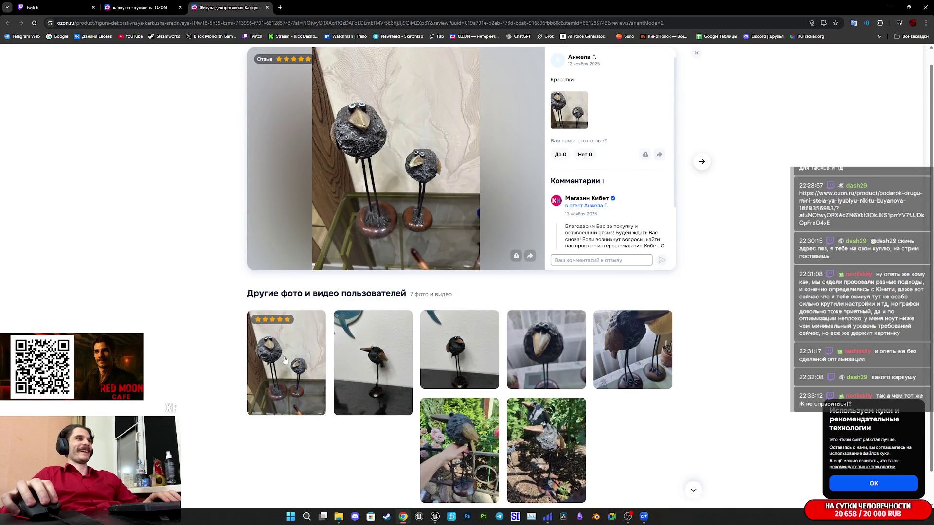
{"action": "scroll", "coordinate": [364, 126], "scroll_direction": "up", "scroll_amount": 1}
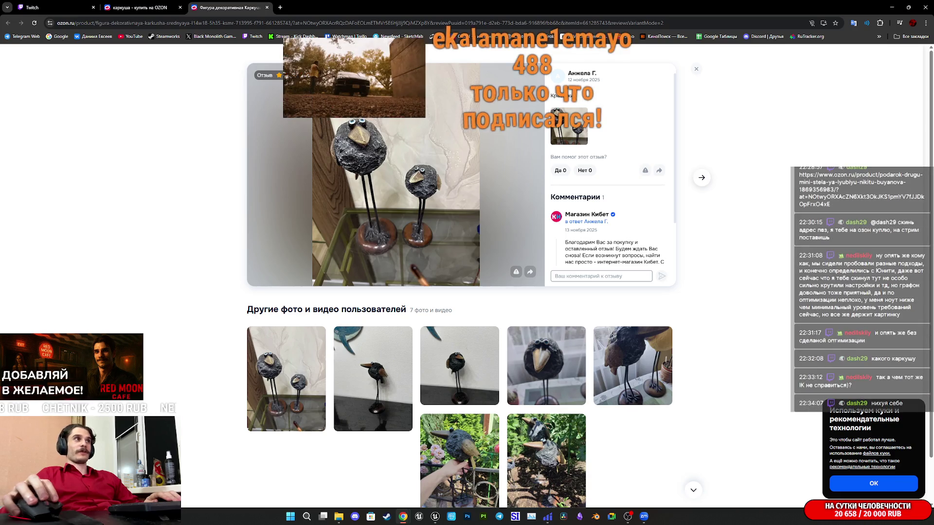
{"action": "key", "text": "ctrl+w"}
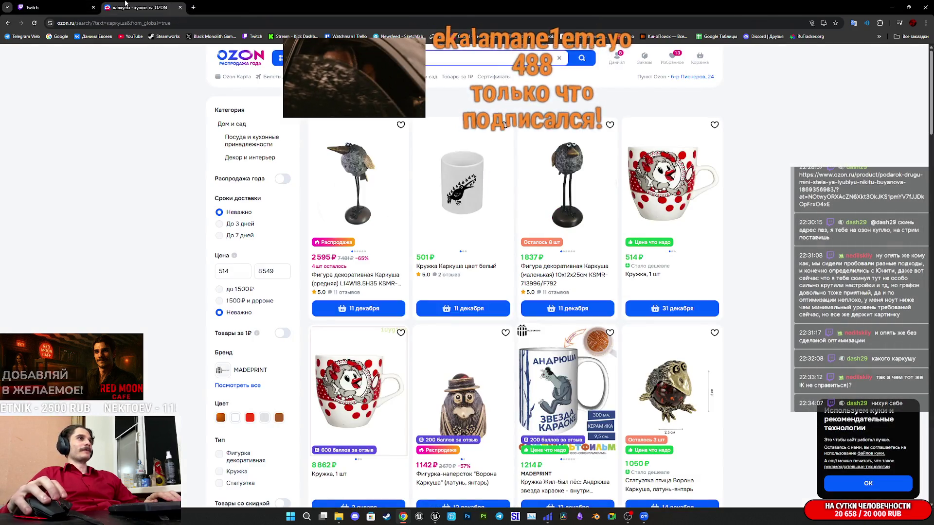
{"action": "key", "text": "ctrl+w"}
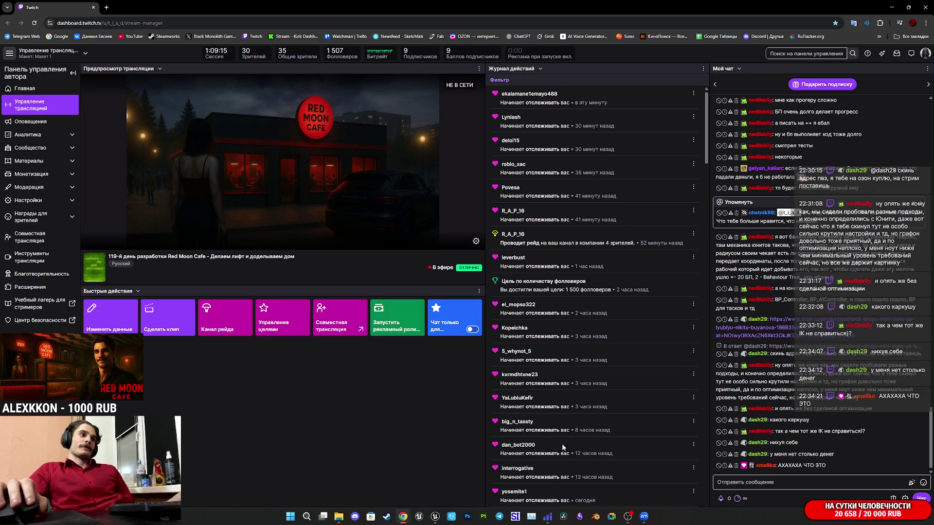
Return to the Unreal Editor, face the facade head-on, and select a ground-floor window
{"action": "left_click", "coordinate": [435, 516]}
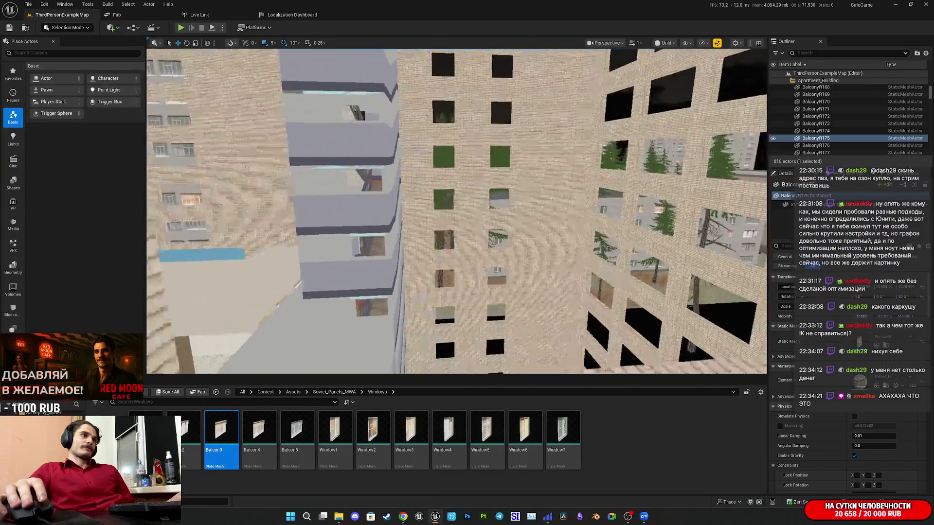
{"action": "scroll", "coordinate": [521, 259], "scroll_direction": "down", "scroll_amount": 10}
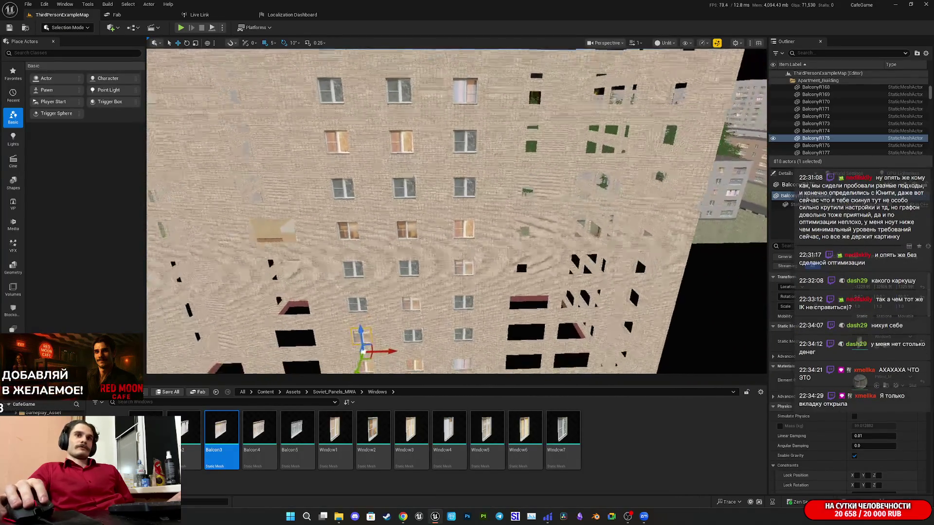
{"action": "mouse_move", "coordinate": [610, 244]}
{"action": "left_mouse_down"}
{"action": "mouse_move", "coordinate": [681, 244]}
{"action": "mouse_move", "coordinate": [690, 233]}
{"action": "mouse_move", "coordinate": [545, 243]}
{"action": "left_mouse_up"}
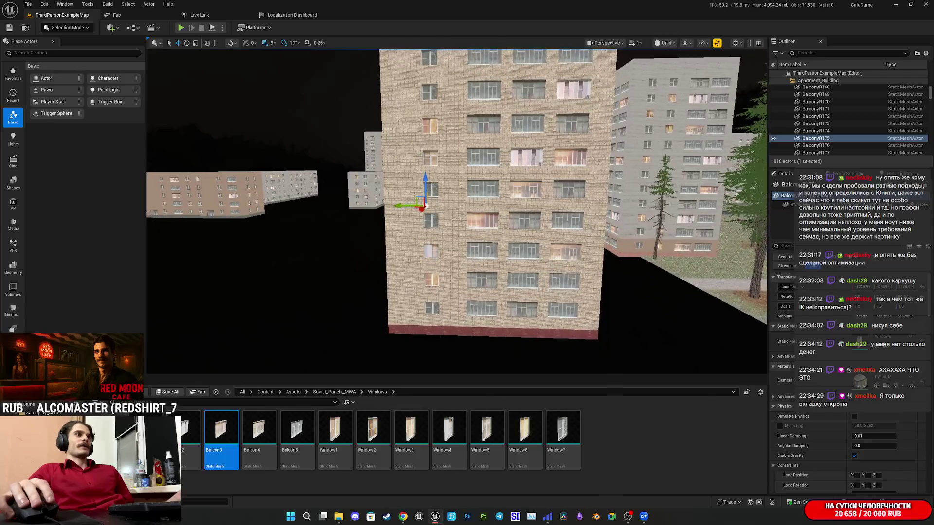
{"action": "left_click", "coordinate": [482, 307]}
Add the lower-floor facade windows, up through the fourth floor, to the selection
{"action": "left_click", "coordinate": [521, 307], "text": "ctrl"}
{"action": "left_click", "coordinate": [562, 281], "text": "ctrl"}
{"action": "left_click", "coordinate": [520, 278], "text": "ctrl"}
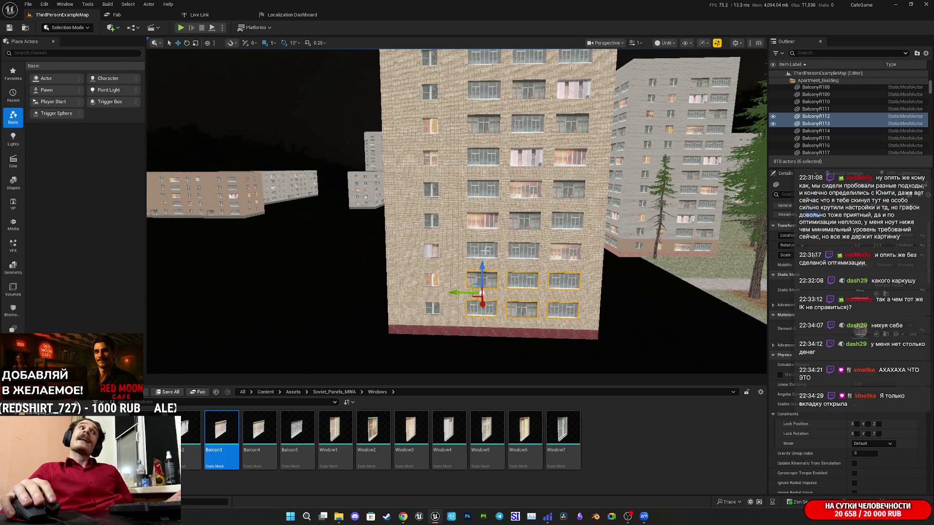
{"action": "left_click", "coordinate": [486, 250], "text": "ctrl"}
{"action": "left_click", "coordinate": [514, 248], "text": "ctrl"}
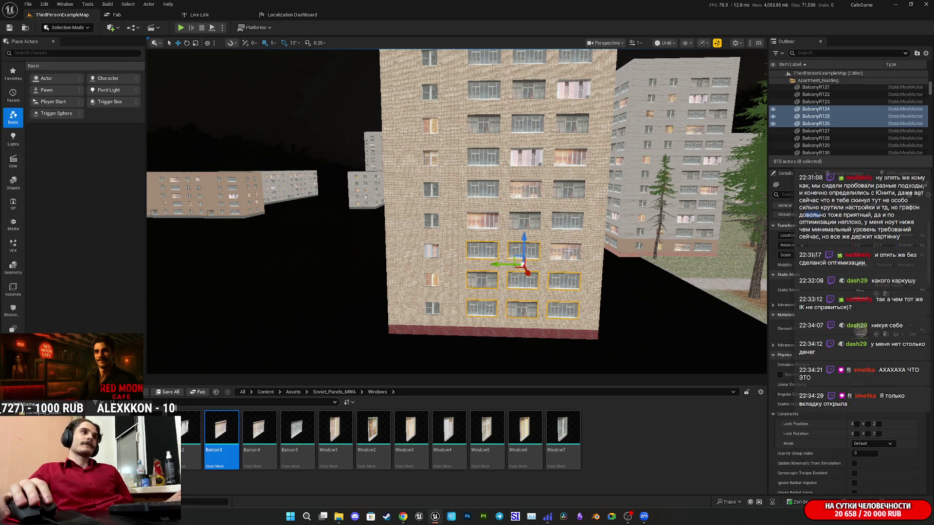
{"action": "left_click", "coordinate": [564, 222], "text": "ctrl"}
{"action": "left_click", "coordinate": [525, 221], "text": "ctrl"}
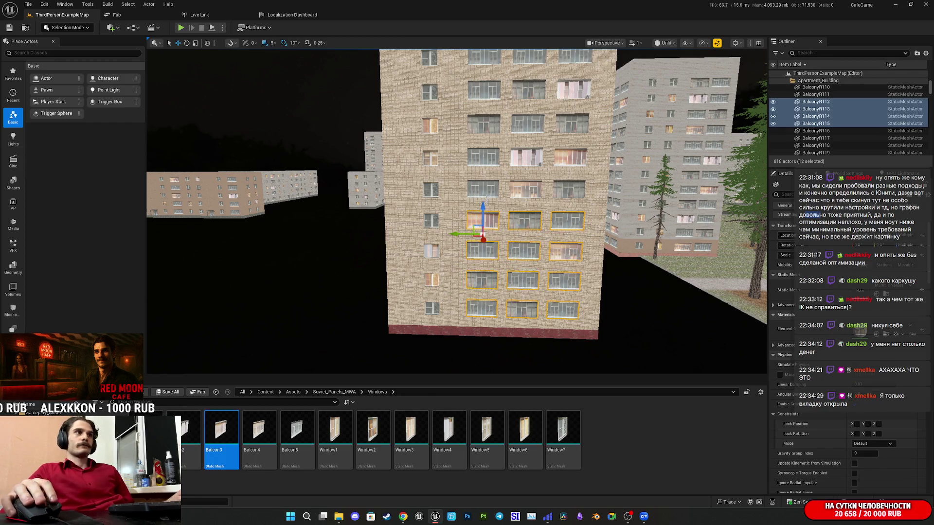
{"action": "left_click", "coordinate": [526, 189], "text": "ctrl"}
{"action": "left_click", "coordinate": [569, 189], "text": "ctrl"}
{"action": "scroll", "coordinate": [569, 195], "scroll_direction": "up", "scroll_amount": 4}
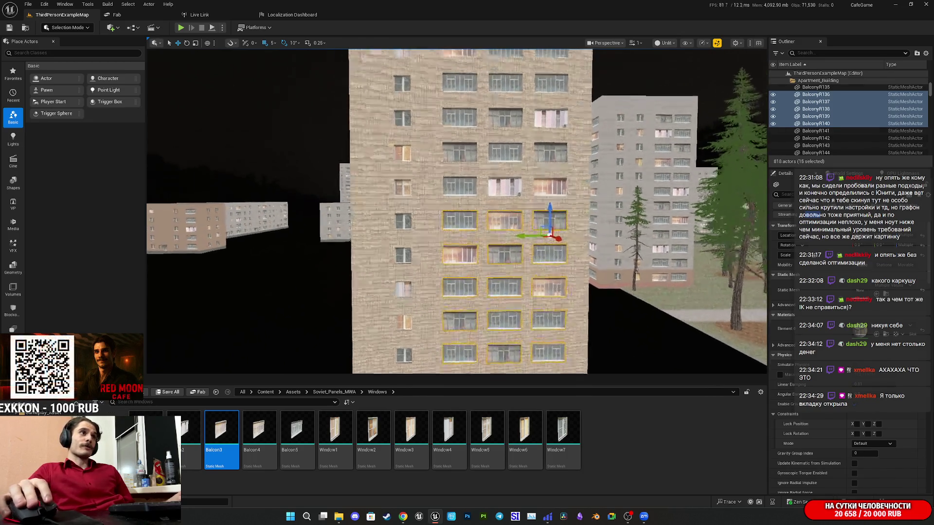
{"action": "scroll", "coordinate": [471, 276], "scroll_direction": "up", "scroll_amount": 2}
{"action": "left_click", "coordinate": [471, 275], "text": "ctrl"}
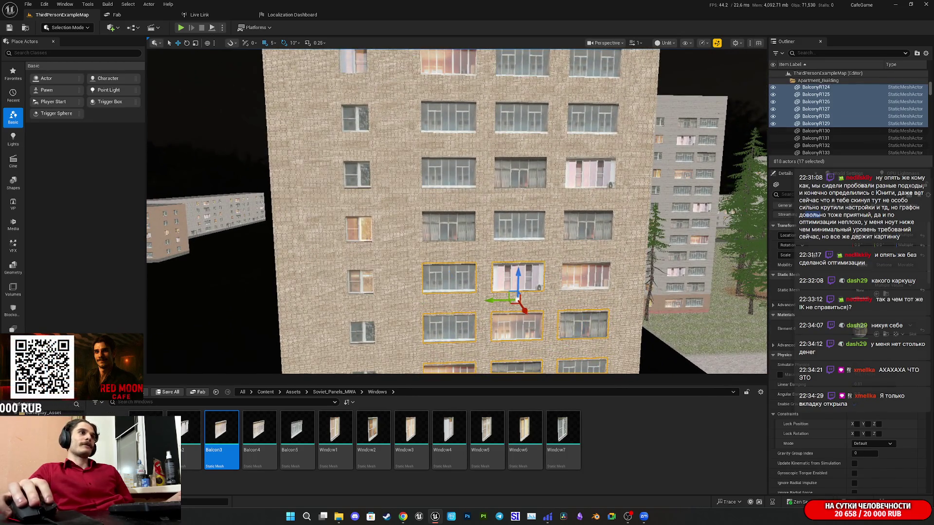
Add the upper-floor windows until 36 are selected, then duplicate them with Ctrl+D
{"action": "left_click_drag", "start_coordinate": [575, 287], "coordinate": [575, 315]}
{"action": "left_click", "coordinate": [497, 312], "text": "ctrl"}
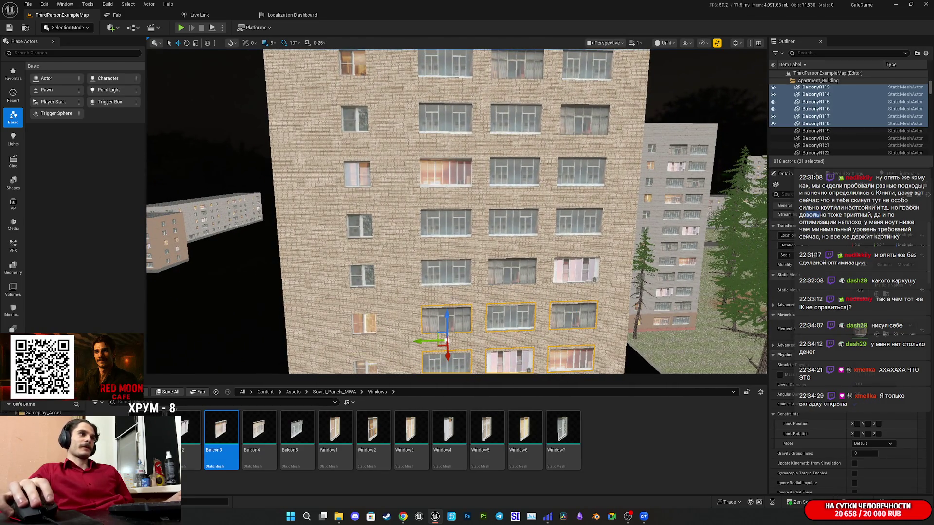
{"action": "left_click", "coordinate": [451, 269], "text": "ctrl"}
{"action": "left_click", "coordinate": [514, 272], "text": "ctrl"}
{"action": "left_click", "coordinate": [576, 224], "text": "ctrl"}
{"action": "left_click", "coordinate": [513, 223], "text": "ctrl"}
{"action": "left_click", "coordinate": [447, 222], "text": "ctrl"}
{"action": "left_click", "coordinate": [446, 181], "text": "ctrl"}
{"action": "left_click", "coordinate": [495, 175], "text": "ctrl"}
{"action": "left_click", "coordinate": [577, 175], "text": "ctrl"}
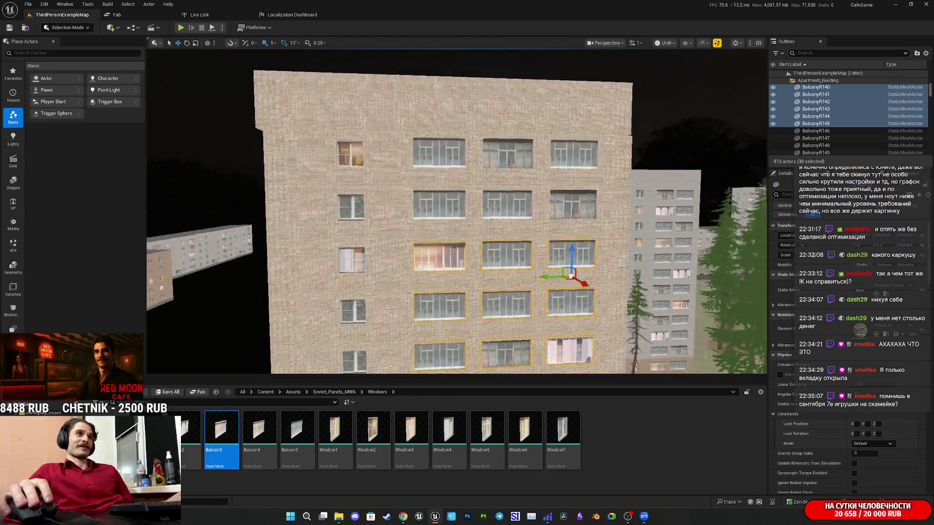
{"action": "left_click", "coordinate": [559, 272], "text": "ctrl"}
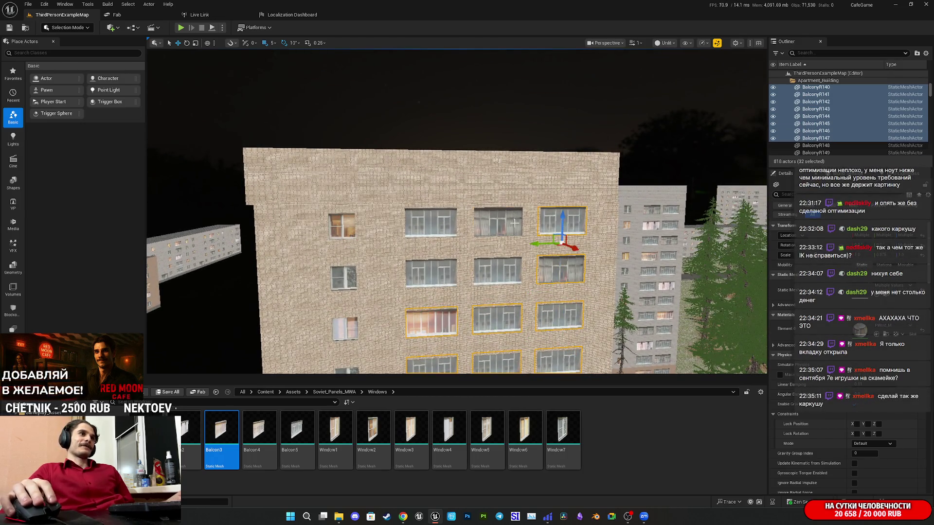
{"action": "left_click", "coordinate": [514, 223], "text": "ctrl"}
{"action": "left_click", "coordinate": [429, 231], "text": "ctrl"}
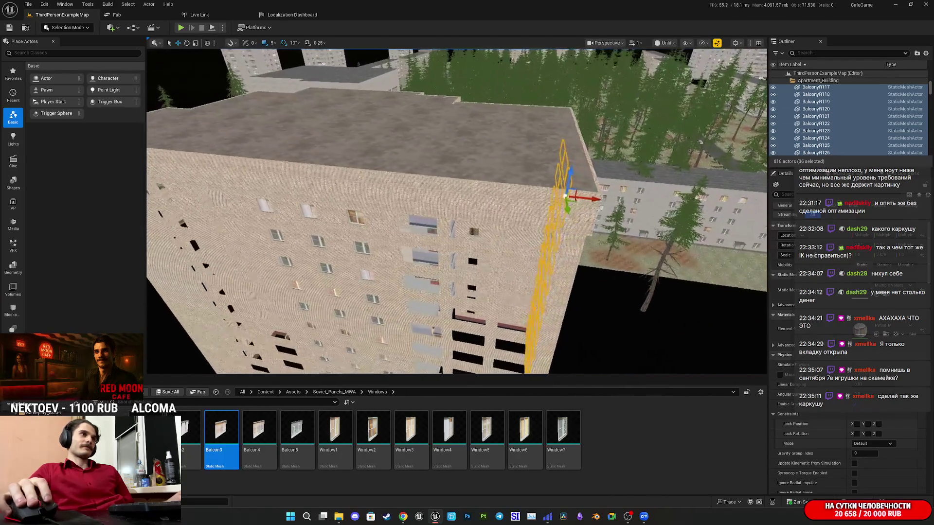
{"action": "key", "text": "ctrl+d"}
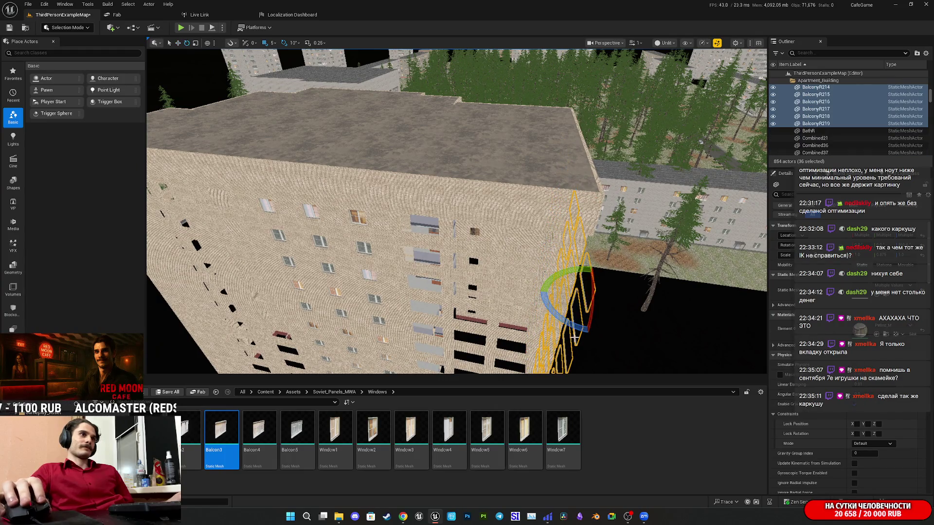
Rotate the duplicated windows 90 degrees and inspect the wall's windows and balconies up close
{"action": "left_click_drag", "start_coordinate": [641, 332], "coordinate": [590, 349]}
{"action": "left_click_drag", "start_coordinate": [538, 293], "coordinate": [581, 195]}
{"action": "scroll", "coordinate": [594, 145], "scroll_direction": "up", "scroll_amount": 2}
{"action": "left_click_drag", "start_coordinate": [612, 152], "coordinate": [589, 172]}
{"action": "mouse_move", "coordinate": [558, 274]}
{"action": "left_mouse_down"}
{"action": "mouse_move", "coordinate": [622, 318]}
{"action": "mouse_move", "coordinate": [569, 319]}
{"action": "mouse_move", "coordinate": [577, 321]}
{"action": "left_mouse_up"}
{"action": "left_click_drag", "start_coordinate": [517, 291], "coordinate": [507, 300]}
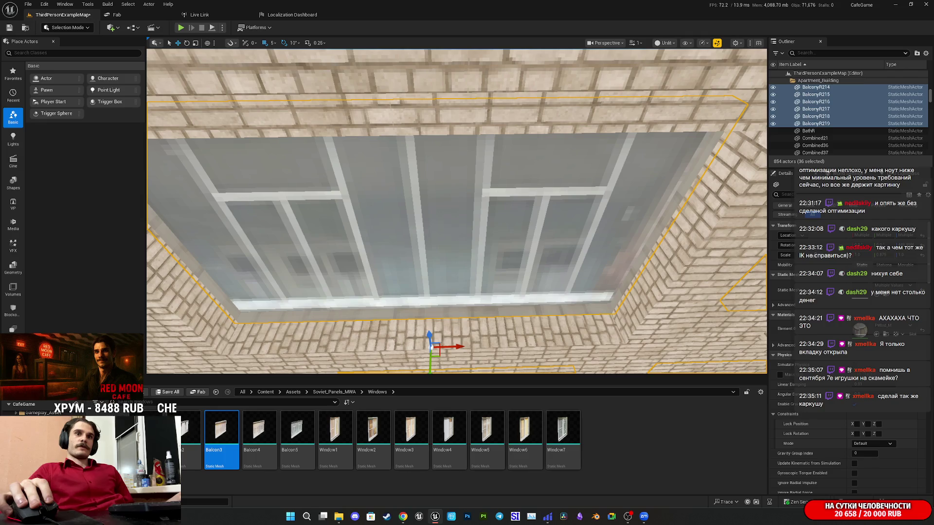
{"action": "left_click_drag", "start_coordinate": [507, 300], "coordinate": [521, 339]}
Save the ThirdPersonExampleMap level, then remove two windows from the selection
{"action": "left_click", "coordinate": [168, 393]}
{"action": "left_click", "coordinate": [522, 342]}
{"action": "left_click", "coordinate": [469, 301], "text": "ctrl"}
{"action": "left_click", "coordinate": [476, 237], "text": "ctrl"}
{"action": "mouse_move", "coordinate": [475, 237]}
{"action": "left_mouse_down"}
{"action": "mouse_move", "coordinate": [516, 251]}
{"action": "mouse_move", "coordinate": [498, 269]}
{"action": "left_mouse_up"}
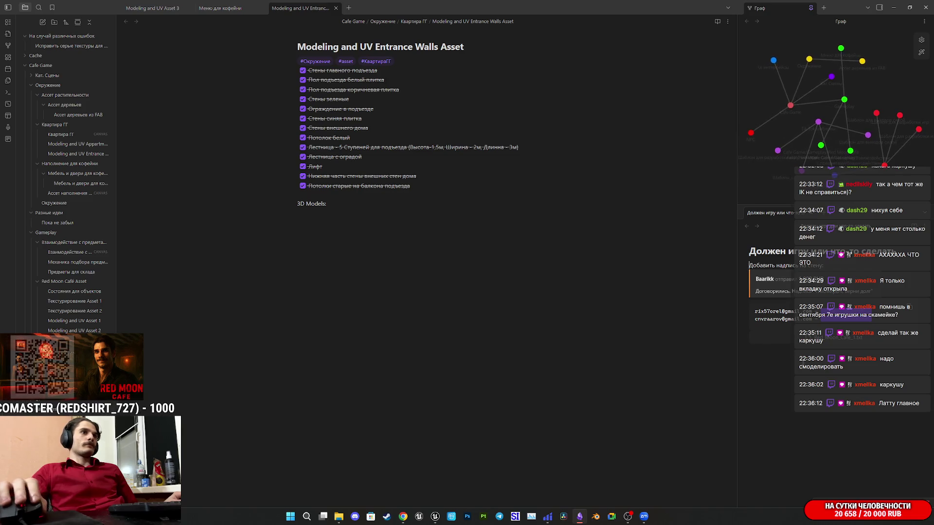
Paste the screenshot under a new 'Добавить' caption line in the side note, then close Obsidian
{"action": "key", "text": "ctrl+v"}
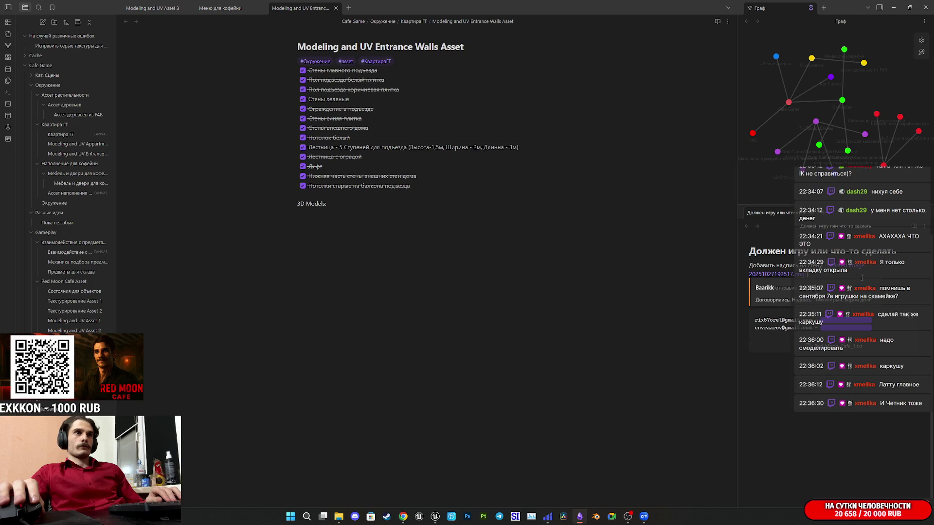
{"action": "key", "text": "ctrl+z"}
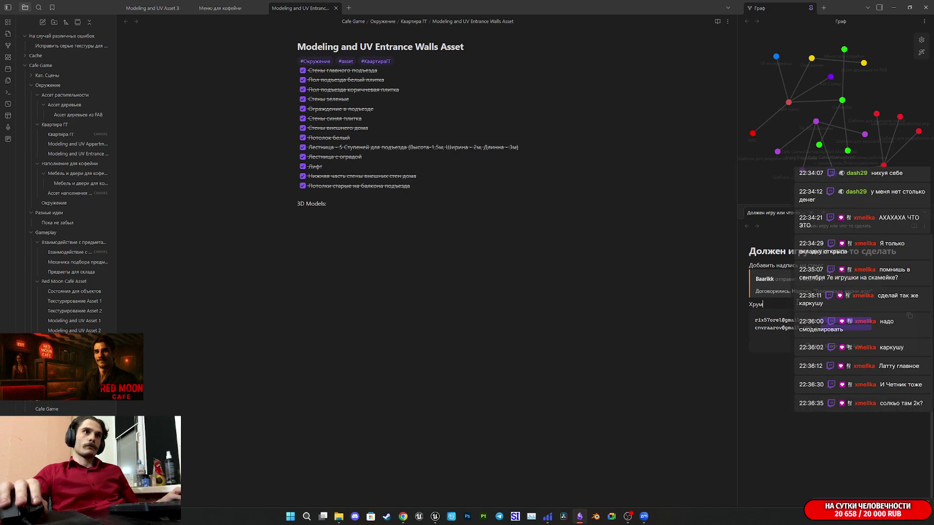
{"action": "key", "text": "Home"}
{"action": "type", "text": "Добавить"}
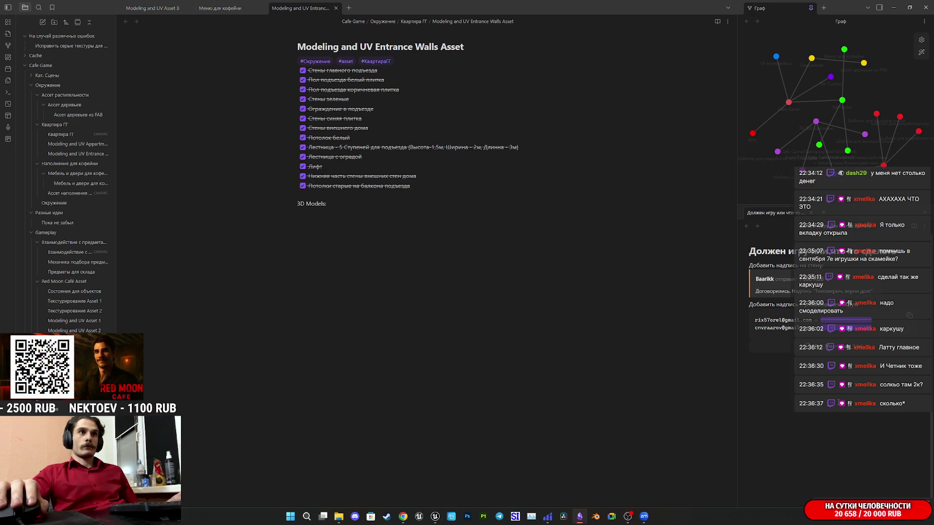
{"action": "key", "text": "ctrl+v"}
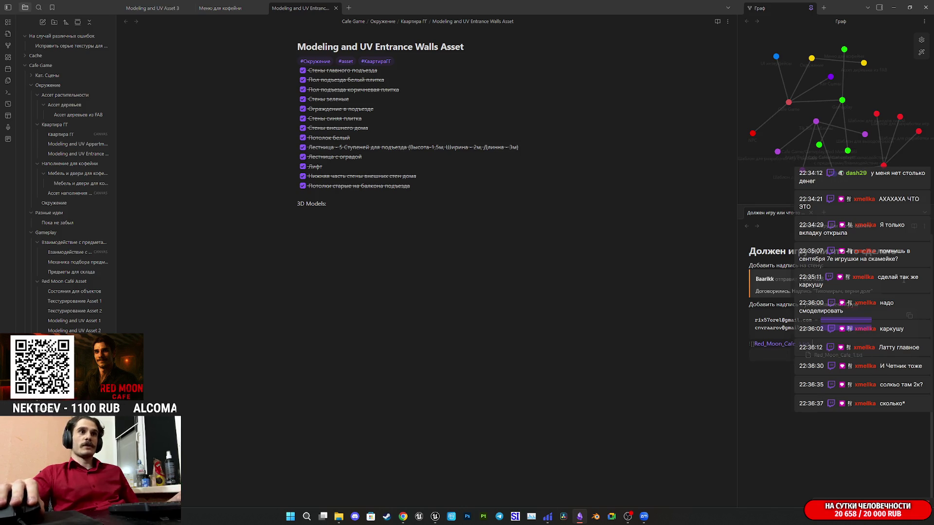
{"action": "key", "text": "ctrl+v"}
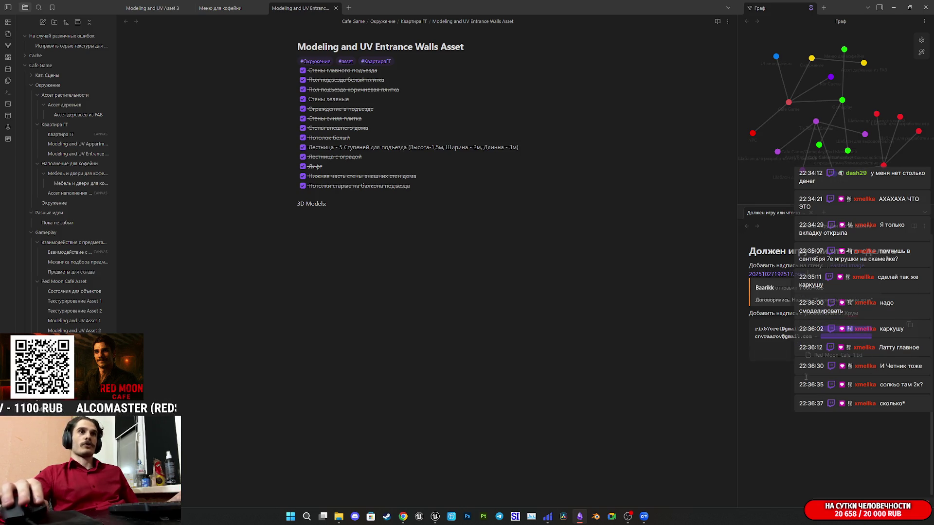
{"action": "left_click", "coordinate": [596, 322]}
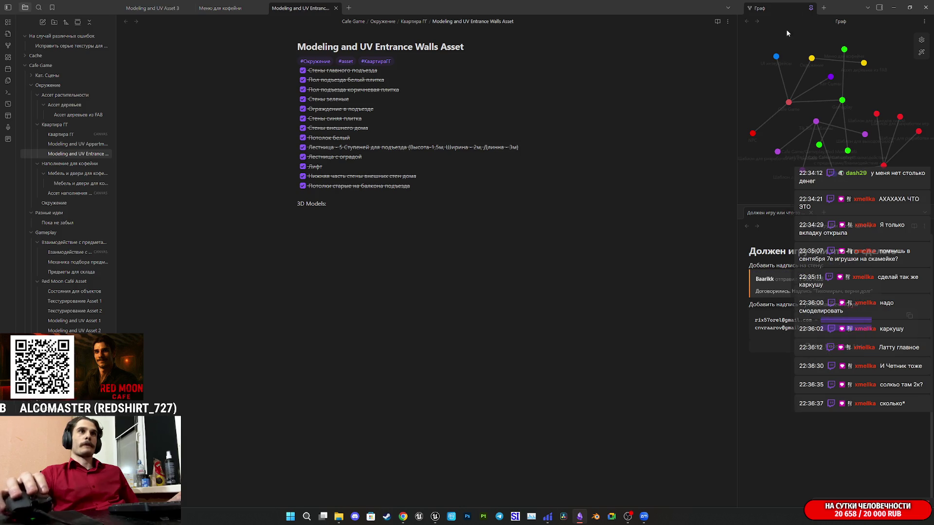
{"action": "left_click", "coordinate": [921, 9]}
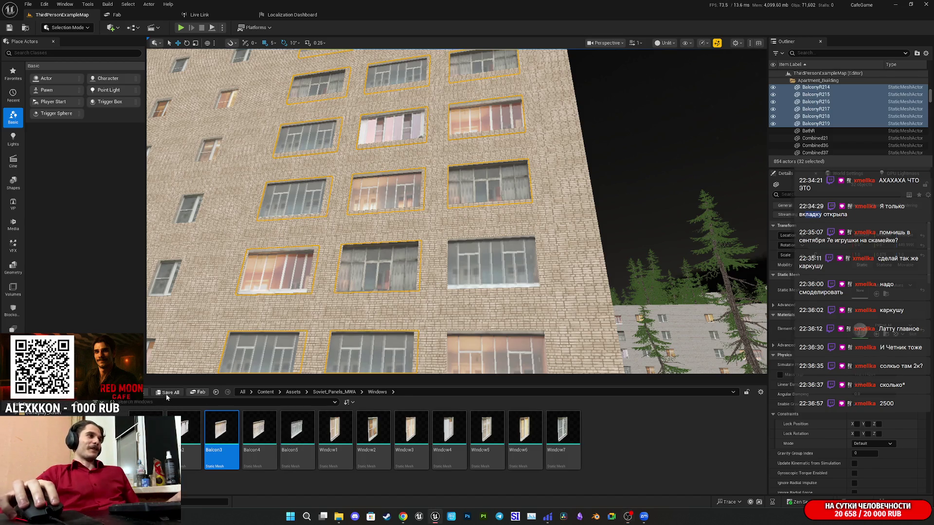
Drop one more window from the selection while facing the facade
{"action": "mouse_move", "coordinate": [520, 252]}
{"action": "left_mouse_down"}
{"action": "mouse_move", "coordinate": [491, 251]}
{"action": "mouse_move", "coordinate": [452, 296]}
{"action": "mouse_move", "coordinate": [408, 253]}
{"action": "left_mouse_up"}
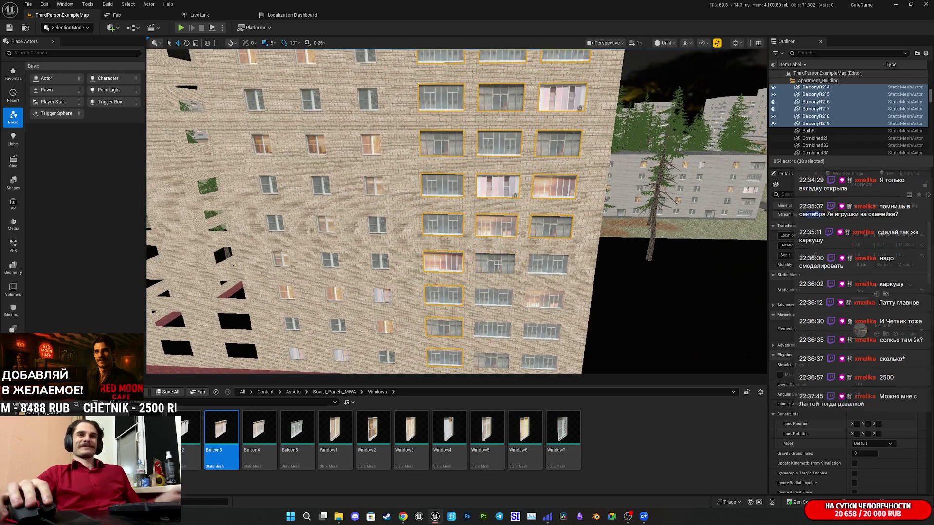
{"action": "left_click", "coordinate": [497, 269], "text": "ctrl"}
{"action": "left_click_drag", "start_coordinate": [497, 269], "coordinate": [506, 260]}
{"action": "left_click_drag", "start_coordinate": [494, 219], "coordinate": [497, 222]}
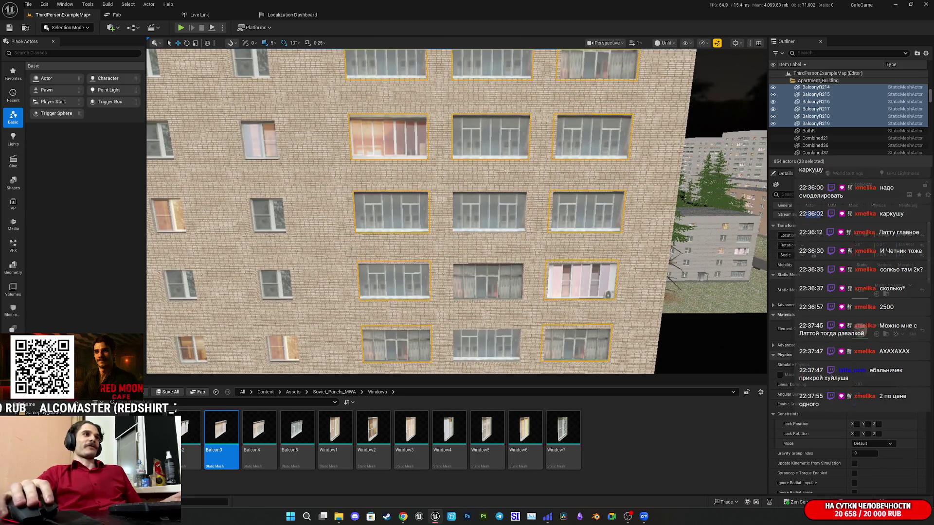
{"action": "left_click_drag", "start_coordinate": [498, 151], "coordinate": [508, 156]}
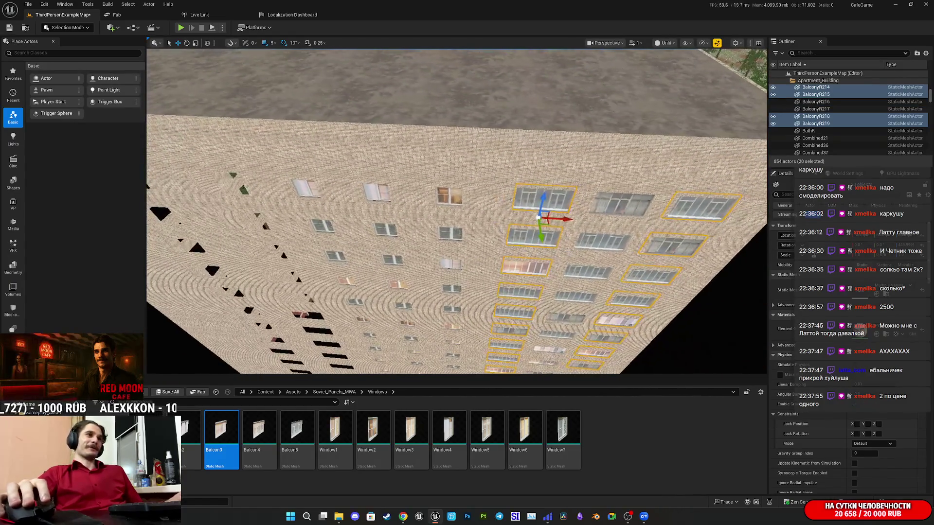
Alt-drag the 20 selected balcony windows sideways along the facade to create offset copies
{"action": "left_click_drag", "start_coordinate": [568, 220], "coordinate": [566, 220]}
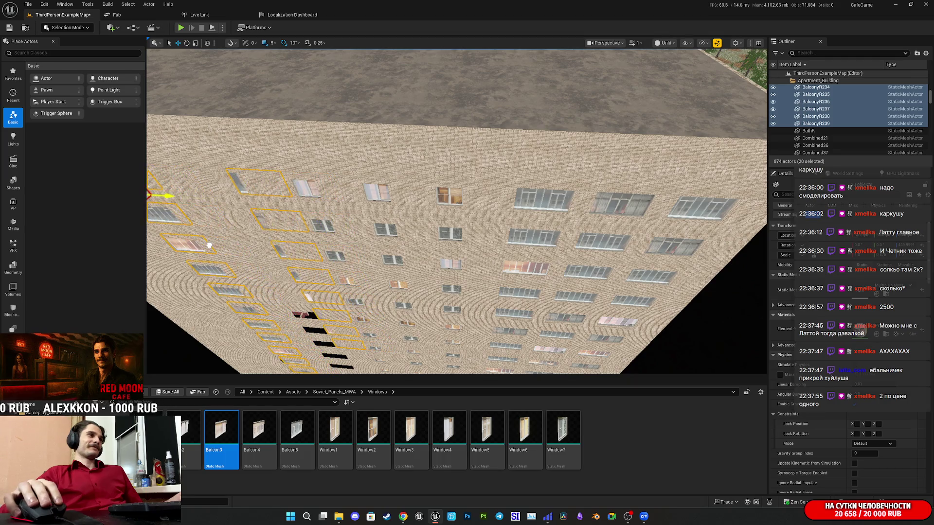
{"action": "left_click_drag", "start_coordinate": [457, 211], "coordinate": [463, 215]}
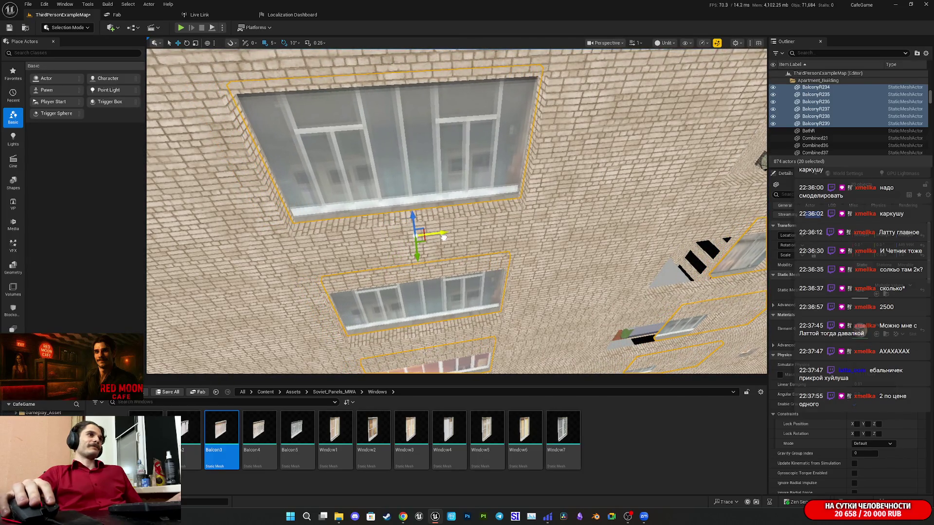
{"action": "left_click_drag", "start_coordinate": [463, 214], "coordinate": [469, 217]}
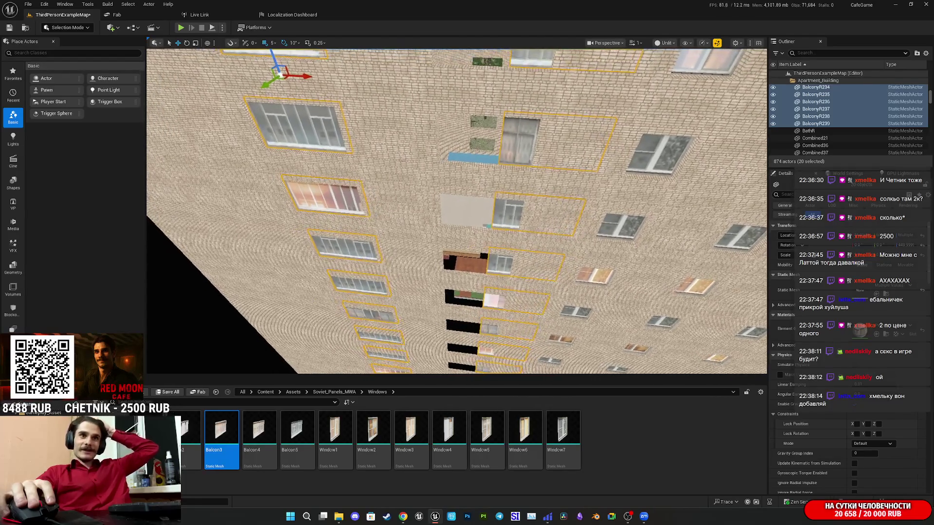
{"action": "left_click_drag", "start_coordinate": [468, 218], "coordinate": [474, 220]}
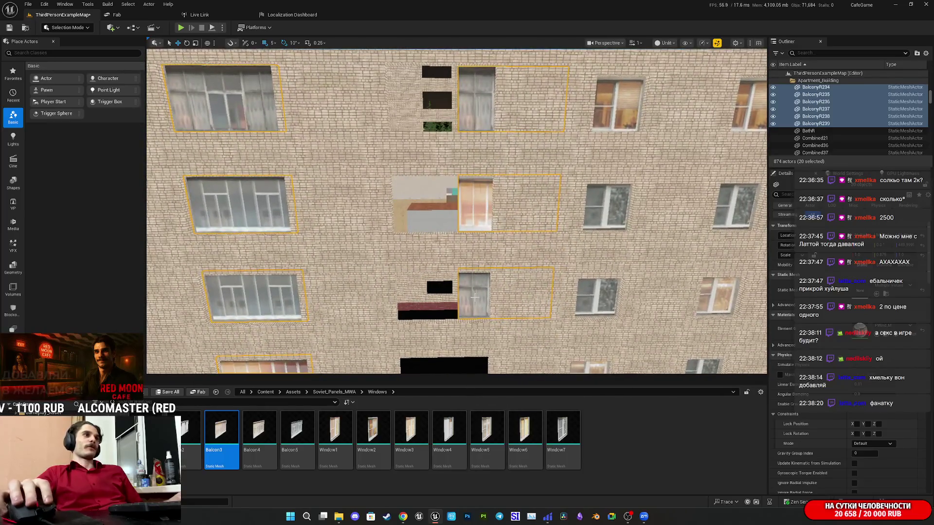
Select the eight balcony windows in one vertical facade column, then reselect a single one
{"action": "left_click", "coordinate": [474, 296]}
{"action": "left_click", "coordinate": [473, 215], "text": "ctrl"}
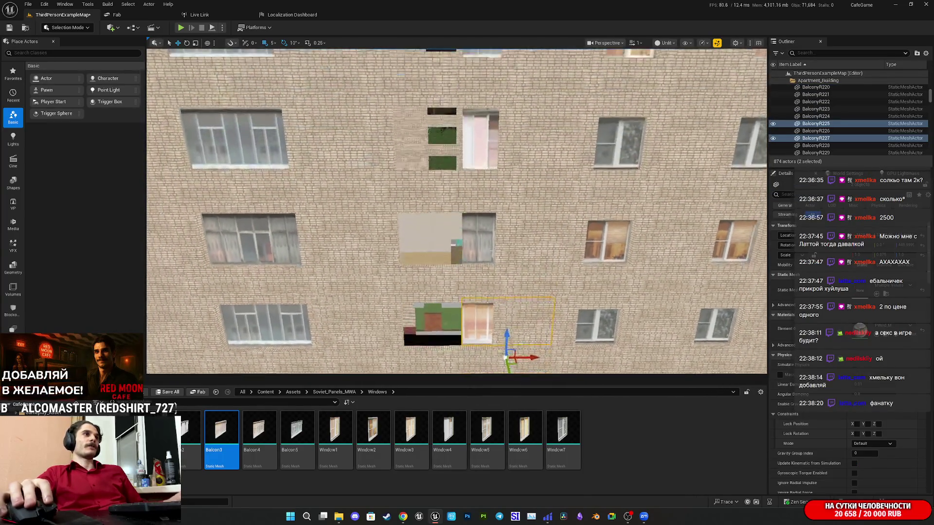
{"action": "left_click", "coordinate": [482, 260], "text": "ctrl"}
{"action": "left_click", "coordinate": [491, 273], "text": "ctrl"}
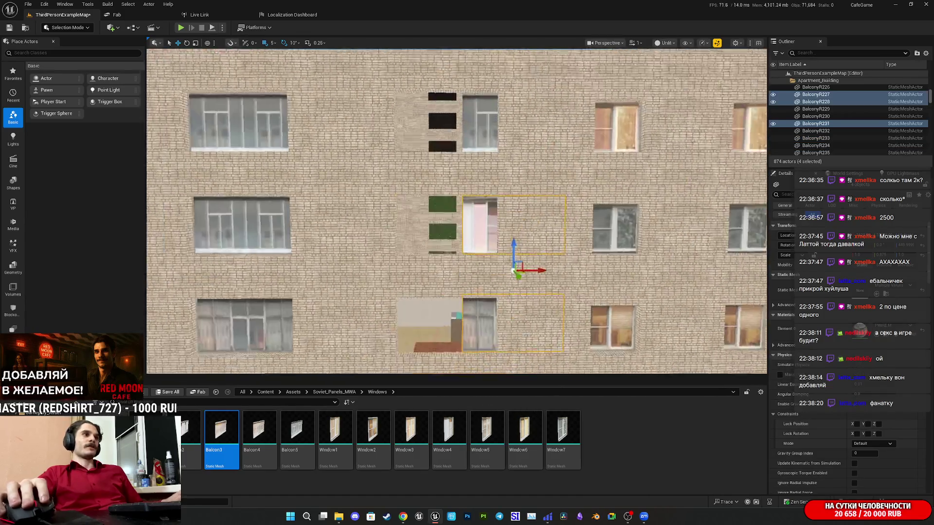
{"action": "left_click", "coordinate": [497, 294], "text": "ctrl"}
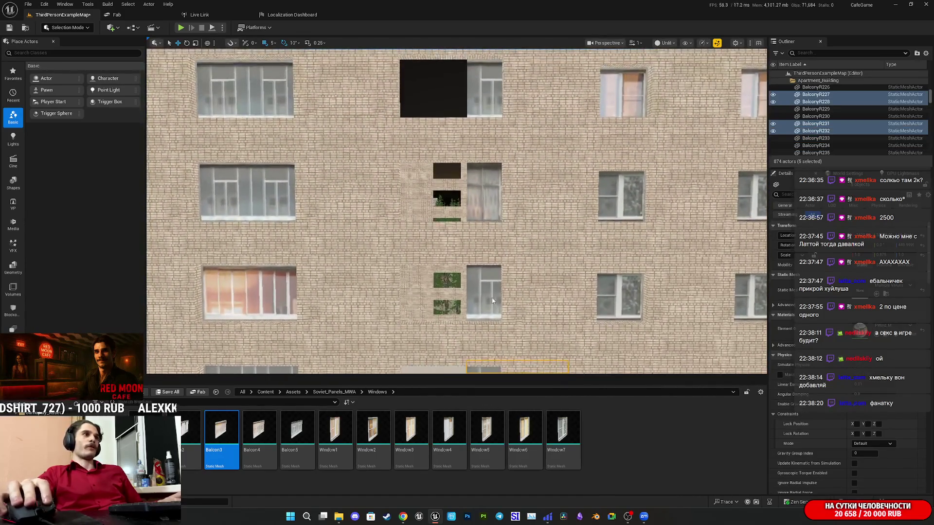
{"action": "left_click", "coordinate": [488, 301], "text": "ctrl"}
{"action": "left_click", "coordinate": [518, 318], "text": "ctrl"}
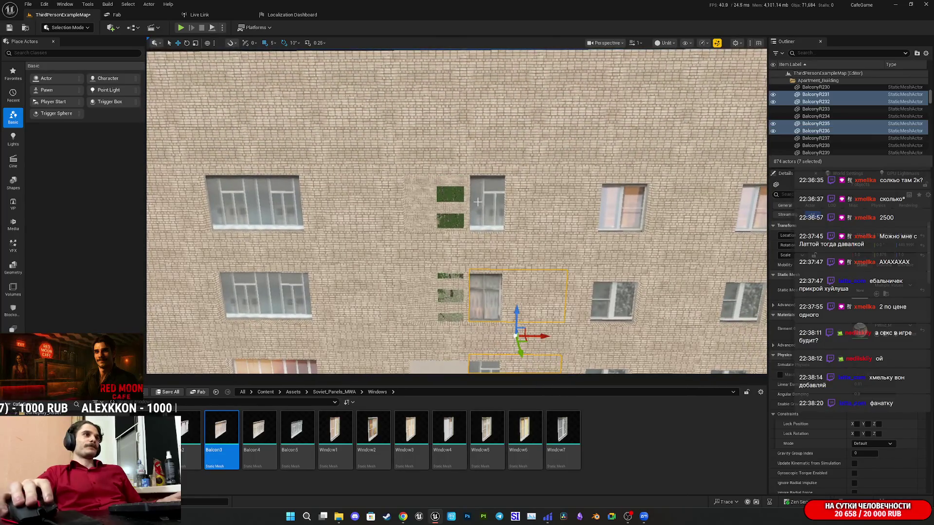
{"action": "left_click", "coordinate": [511, 190], "text": "ctrl"}
{"action": "mouse_move", "coordinate": [547, 234]}
{"action": "left_mouse_down"}
{"action": "mouse_move", "coordinate": [432, 254]}
{"action": "mouse_move", "coordinate": [433, 219]}
{"action": "mouse_move", "coordinate": [432, 257]}
{"action": "mouse_move", "coordinate": [432, 217]}
{"action": "mouse_move", "coordinate": [413, 192]}
{"action": "mouse_move", "coordinate": [487, 282]}
{"action": "left_mouse_up"}
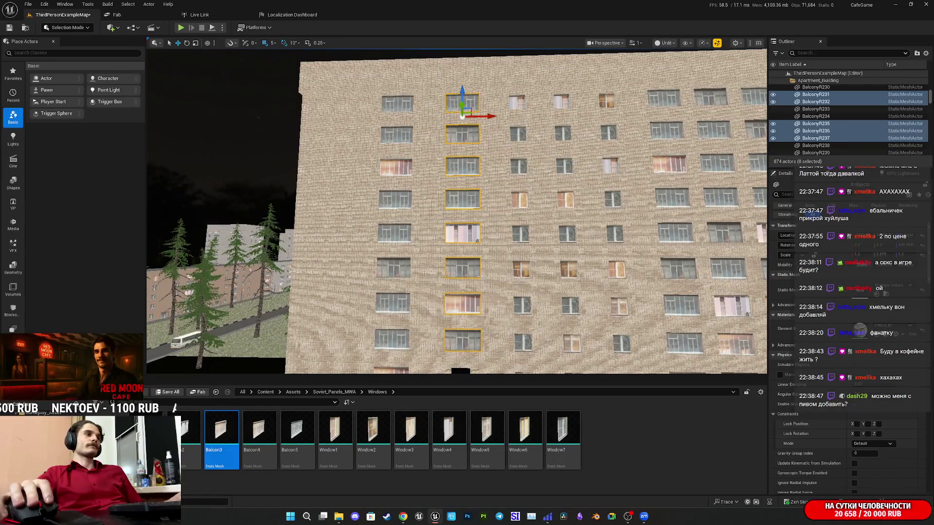
{"action": "left_click", "coordinate": [464, 270]}
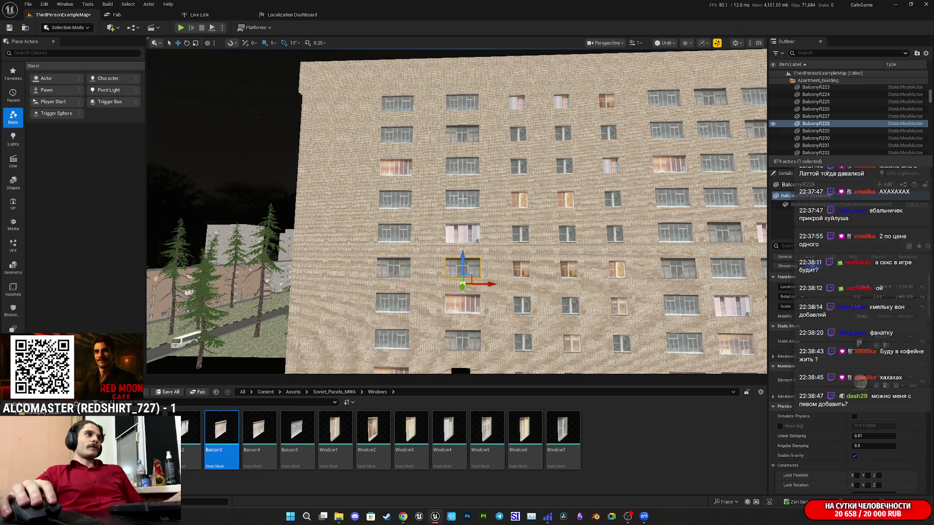
Duplicate three selected balconies with Ctrl+D and move the copies down one floor
{"action": "left_click", "coordinate": [463, 198], "text": "ctrl"}
{"action": "left_click", "coordinate": [476, 240], "text": "ctrl"}
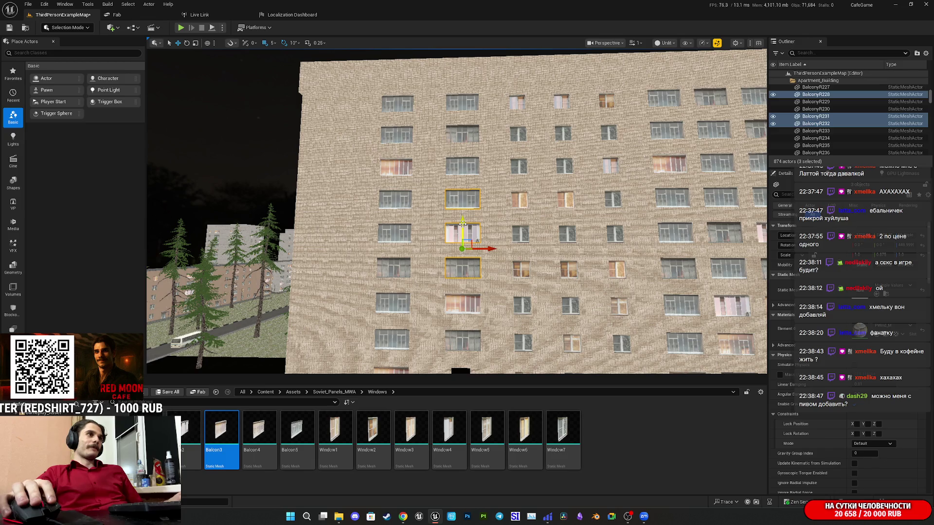
{"action": "key", "text": "ctrl+d"}
{"action": "left_click_drag", "start_coordinate": [491, 170], "coordinate": [494, 223]}
{"action": "scroll", "coordinate": [502, 306], "scroll_direction": "up", "scroll_amount": 10}
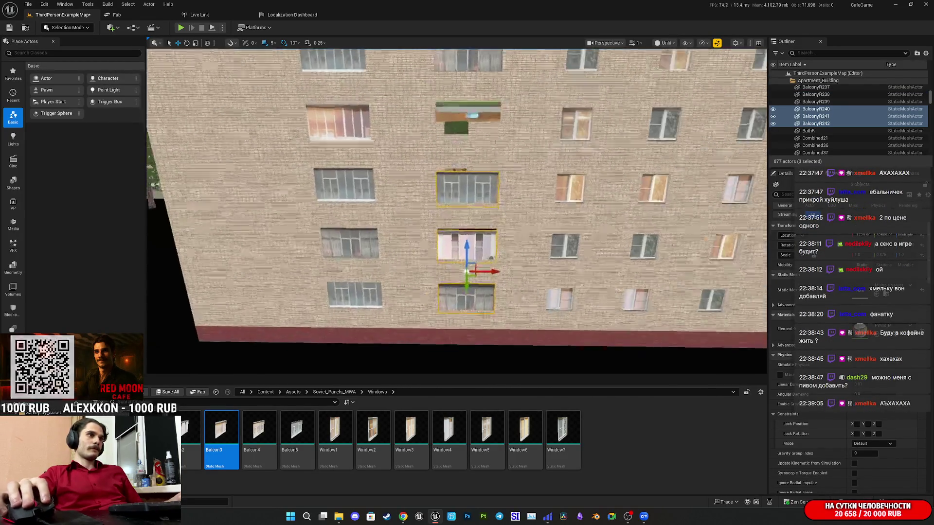
{"action": "scroll", "coordinate": [456, 211], "scroll_direction": "down", "scroll_amount": 5}
{"action": "scroll", "coordinate": [456, 211], "scroll_direction": "up", "scroll_amount": 5}
{"action": "scroll", "coordinate": [464, 262], "scroll_direction": "up", "scroll_amount": 1}
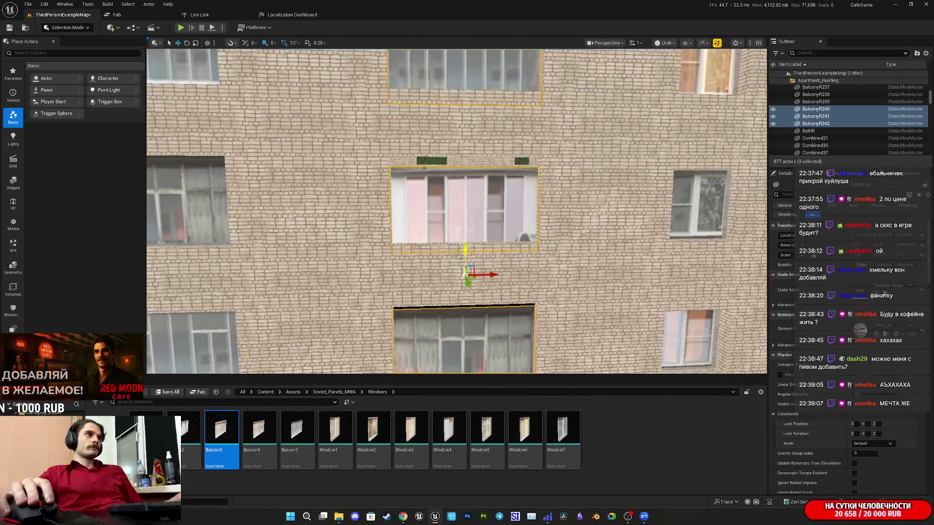
{"action": "left_click_drag", "start_coordinate": [465, 240], "coordinate": [465, 239]}
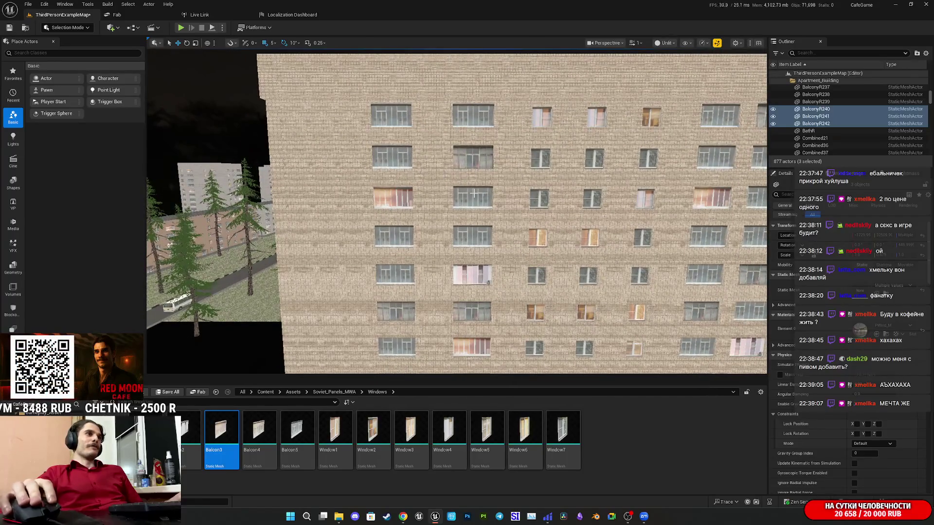
Alt-drag a copy of another balcony window down into the empty facade opening
{"action": "left_click", "coordinate": [474, 193]}
{"action": "left_click_drag", "start_coordinate": [473, 194], "coordinate": [474, 194]}
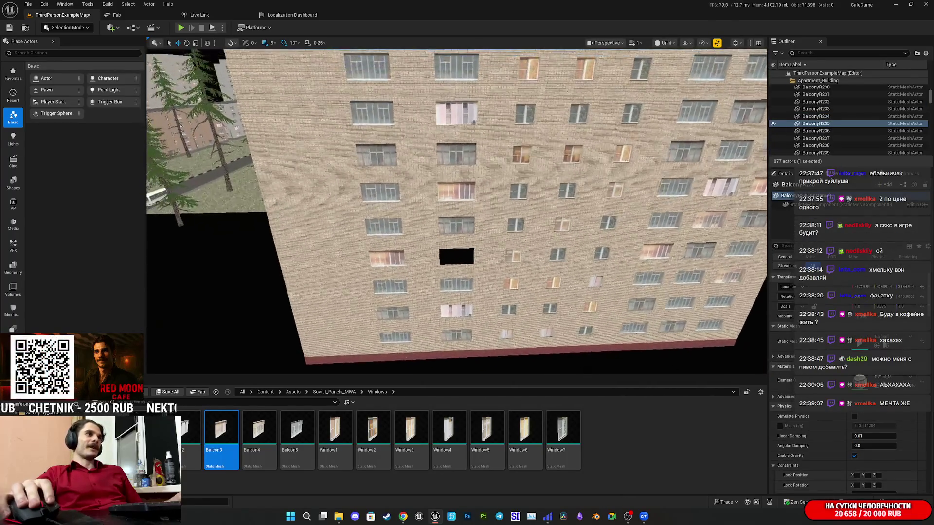
{"action": "left_click_drag", "start_coordinate": [469, 136], "coordinate": [466, 340]}
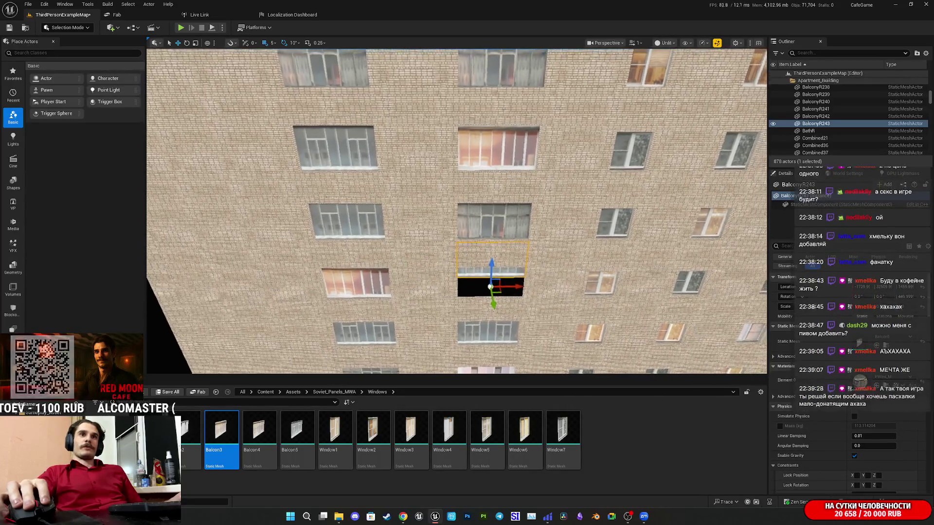
{"action": "scroll", "coordinate": [539, 230], "scroll_direction": "up", "scroll_amount": 10}
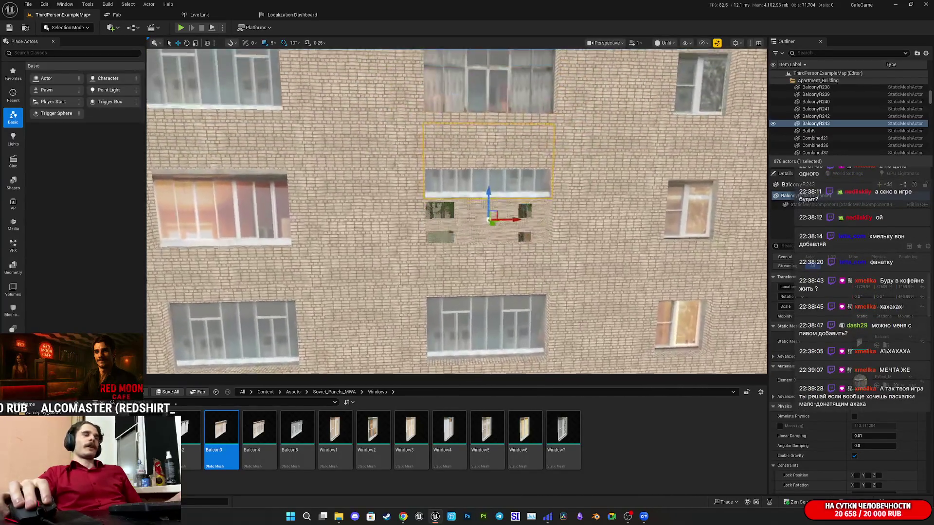
{"action": "scroll", "coordinate": [539, 230], "scroll_direction": "up", "scroll_amount": 1}
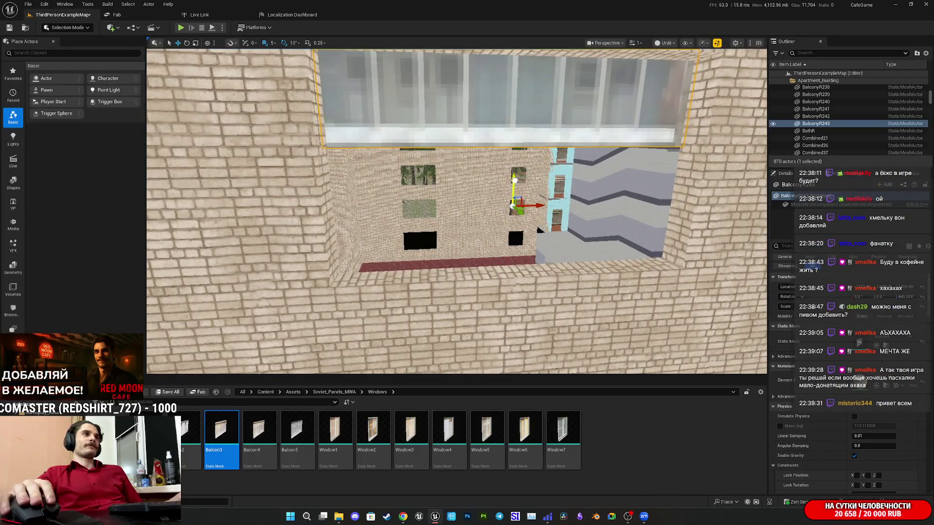
{"action": "left_click_drag", "start_coordinate": [497, 292], "coordinate": [515, 265]}
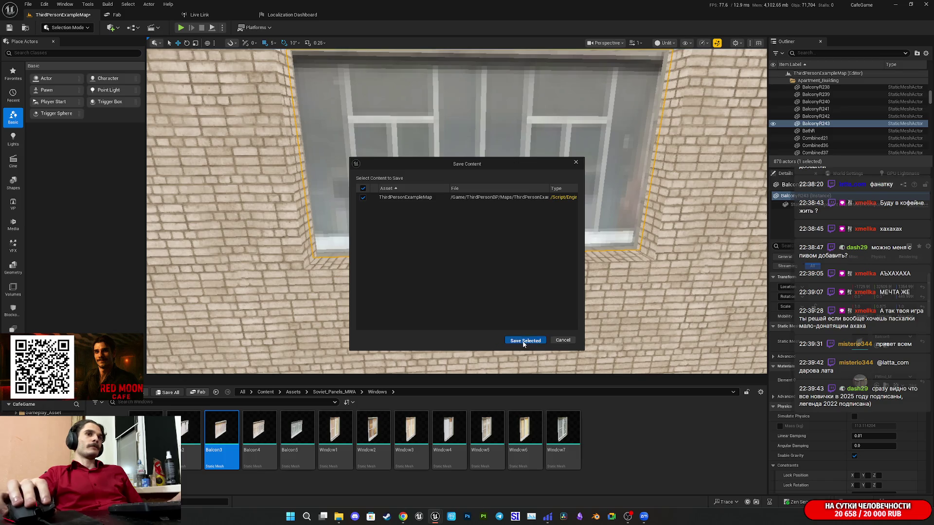
Confirm Save Selected for ThirdPersonExampleMap and zoom back out over the facade
{"action": "left_click", "coordinate": [524, 342]}
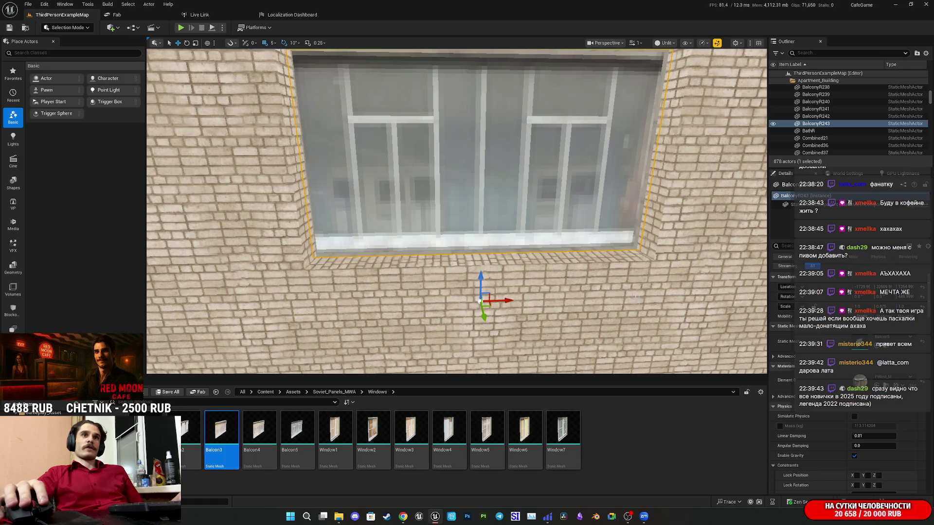
{"action": "scroll", "coordinate": [457, 211], "scroll_direction": "down", "scroll_amount": 10}
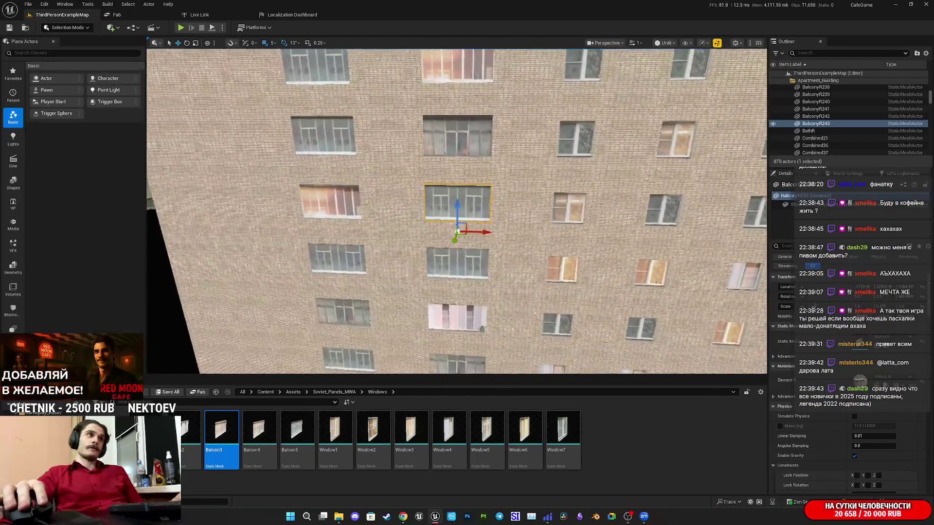
{"action": "scroll", "coordinate": [457, 211], "scroll_direction": "down", "scroll_amount": 10}
{"action": "left_click_drag", "start_coordinate": [456, 211], "coordinate": [374, 208]}
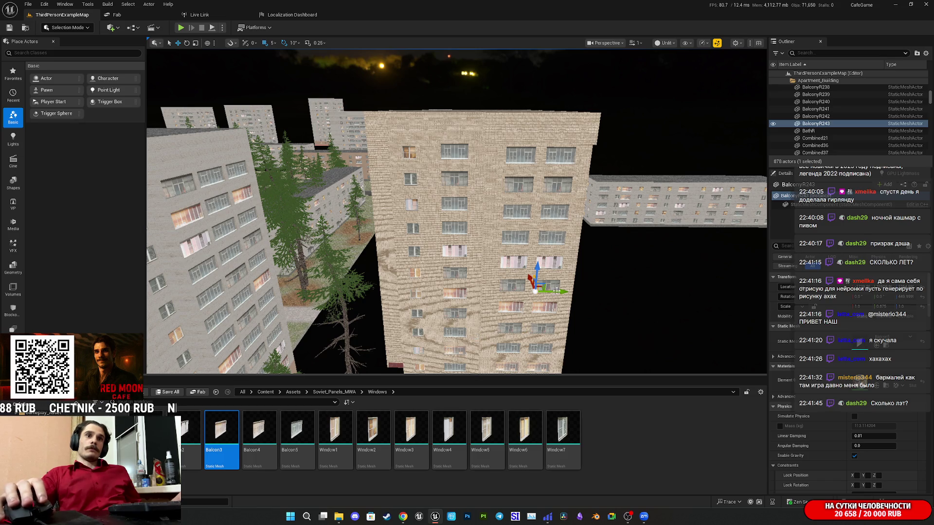
{"action": "mouse_move", "coordinate": [576, 284]}
{"action": "left_mouse_down"}
{"action": "mouse_move", "coordinate": [567, 257]}
{"action": "mouse_move", "coordinate": [562, 267]}
{"action": "mouse_move", "coordinate": [518, 265]}
{"action": "mouse_move", "coordinate": [591, 277]}
{"action": "mouse_move", "coordinate": [581, 275]}
{"action": "left_mouse_up"}
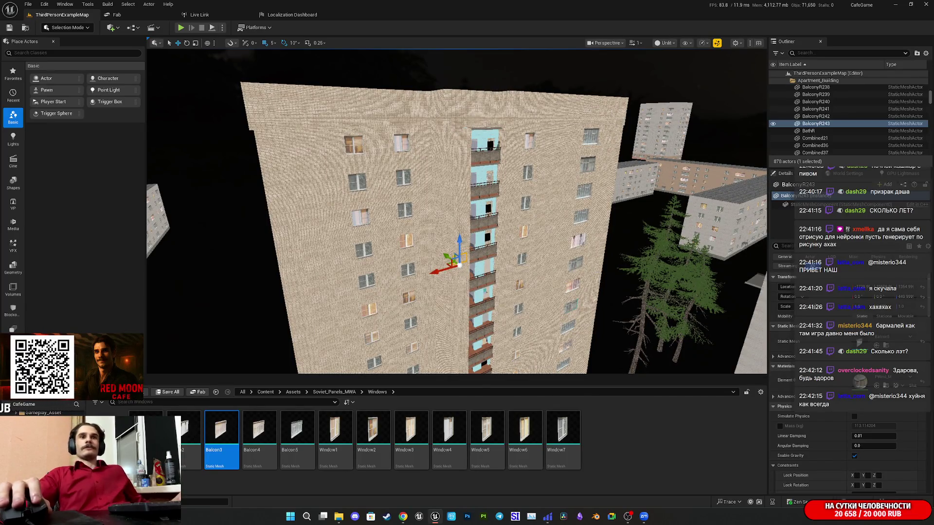
{"action": "mouse_move", "coordinate": [582, 274]}
{"action": "left_mouse_down"}
{"action": "mouse_move", "coordinate": [496, 264]}
{"action": "mouse_move", "coordinate": [520, 258]}
{"action": "left_mouse_up"}
{"action": "left_click_drag", "start_coordinate": [431, 272], "coordinate": [444, 270]}
{"action": "left_click", "coordinate": [430, 274]}
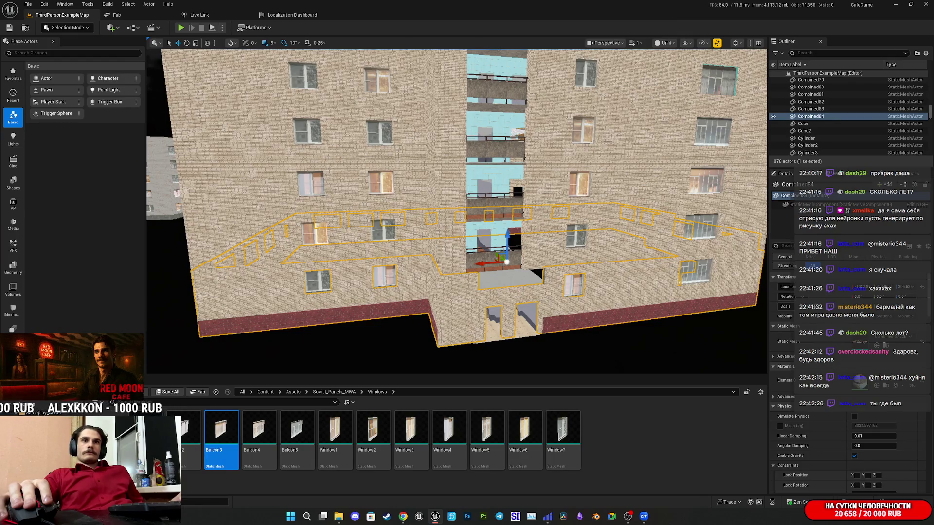
Frame the selected Combined84 wall piece and add the next wall mesh to the selection
{"action": "left_click_drag", "start_coordinate": [444, 270], "coordinate": [444, 270]}
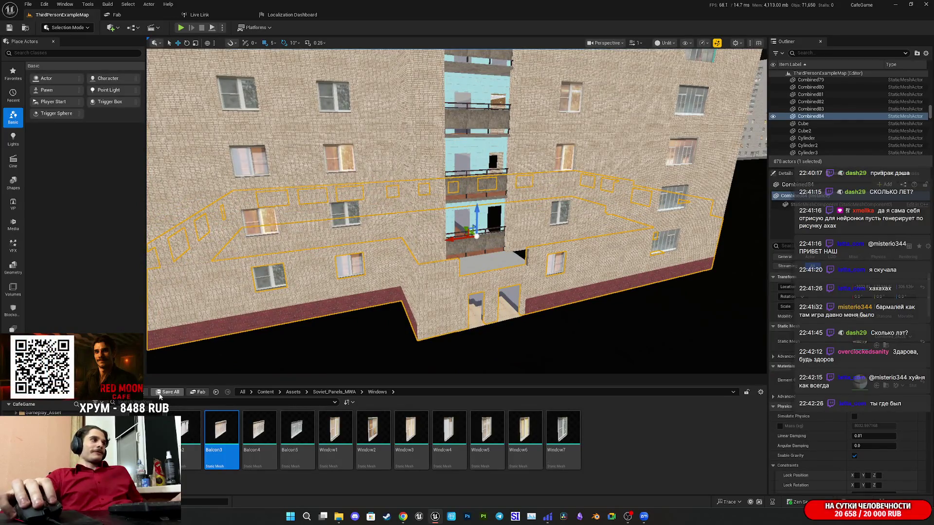
{"action": "left_click_drag", "start_coordinate": [219, 340], "coordinate": [219, 340]}
{"action": "left_click_drag", "start_coordinate": [453, 304], "coordinate": [453, 304]}
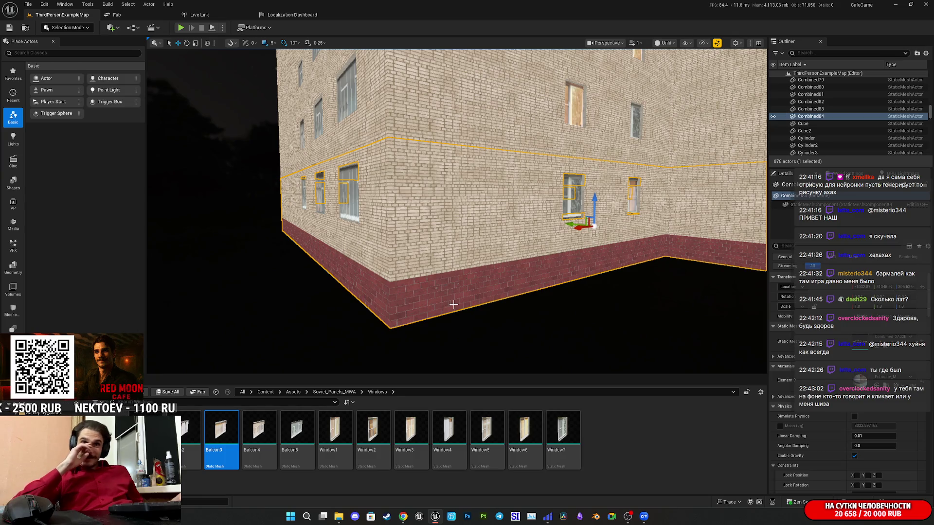
{"action": "key", "text": "f"}
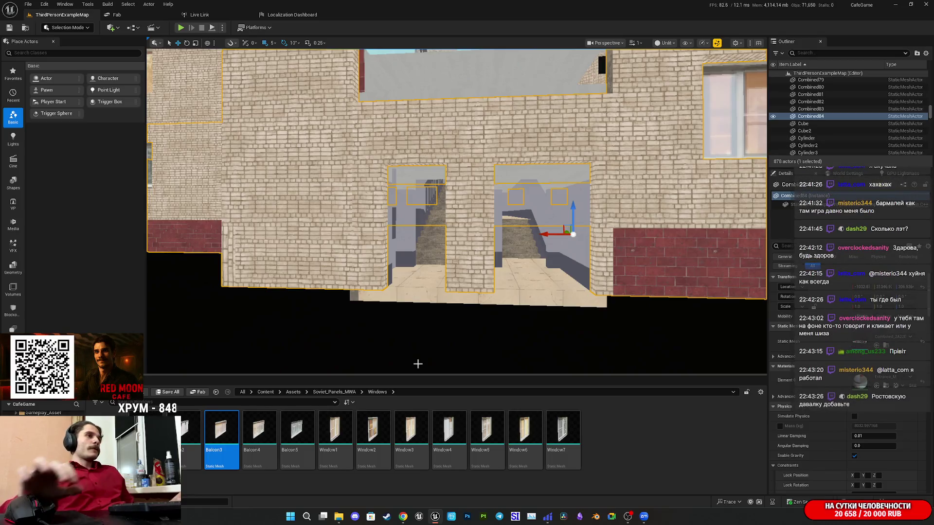
{"action": "scroll", "coordinate": [448, 288], "scroll_direction": "down", "scroll_amount": 10}
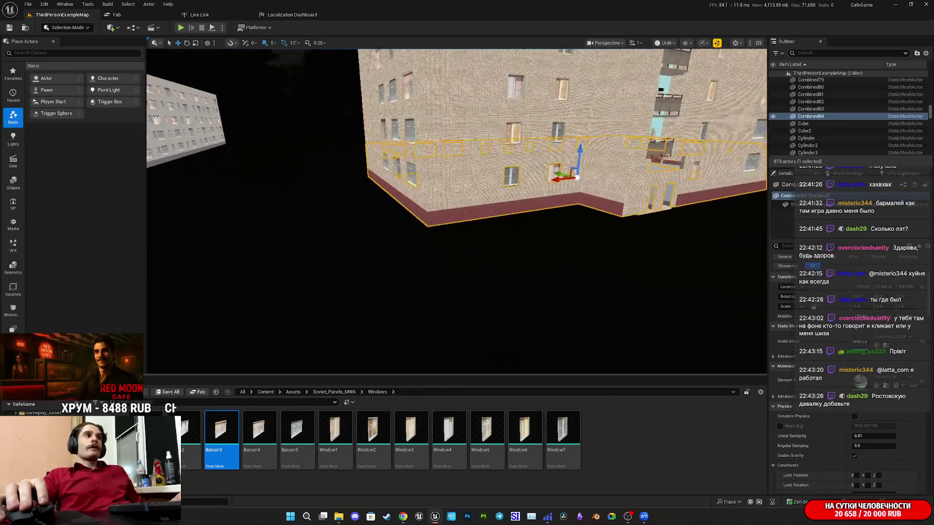
{"action": "mouse_move", "coordinate": [447, 287]}
{"action": "left_mouse_down"}
{"action": "mouse_move", "coordinate": [433, 282]}
{"action": "mouse_move", "coordinate": [452, 280]}
{"action": "mouse_move", "coordinate": [438, 277]}
{"action": "mouse_move", "coordinate": [445, 275]}
{"action": "mouse_move", "coordinate": [442, 292]}
{"action": "left_mouse_up"}
{"action": "left_click", "coordinate": [443, 296], "text": "ctrl"}
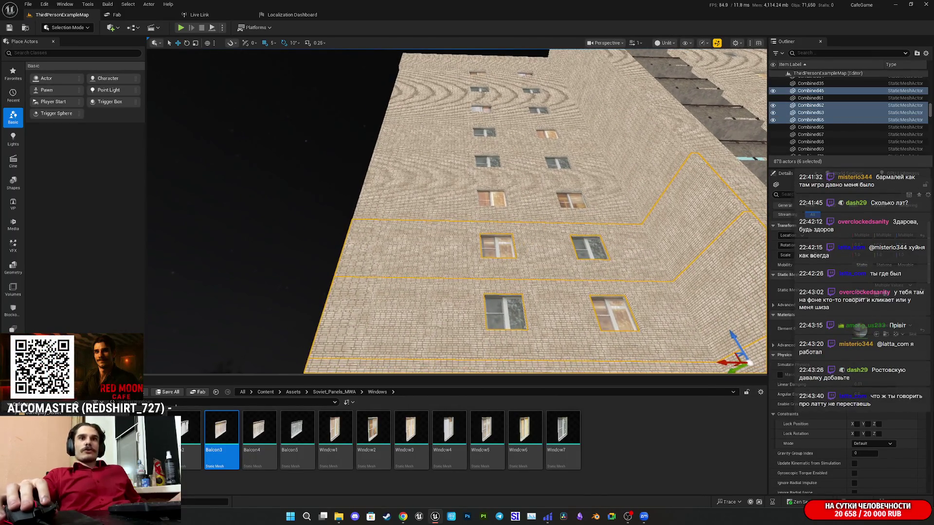
Add Combined66, Combined67, Combined70, Combined71, Combined74 and the roof piece to the selection
{"action": "left_click_drag", "start_coordinate": [442, 291], "coordinate": [442, 299]}
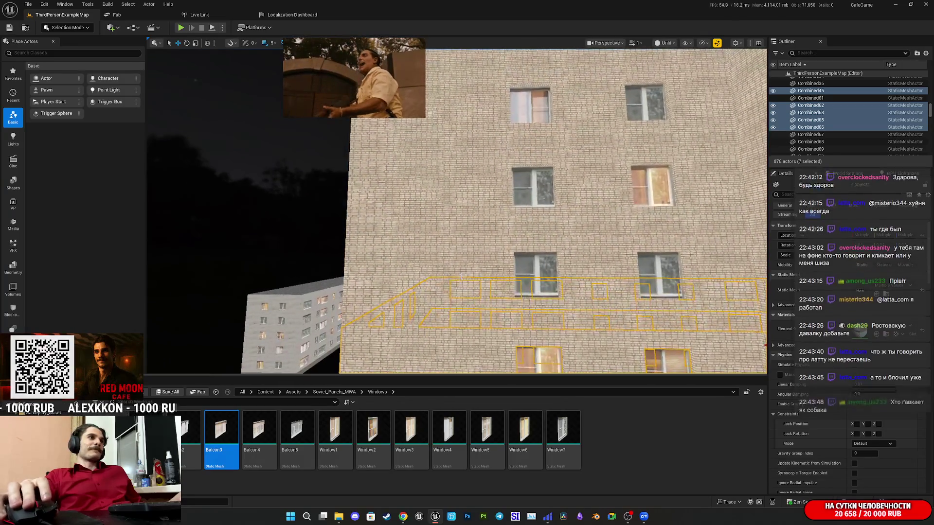
{"action": "left_click", "coordinate": [458, 288], "text": "ctrl"}
{"action": "mouse_move", "coordinate": [517, 269]}
{"action": "left_mouse_down"}
{"action": "mouse_move", "coordinate": [516, 258]}
{"action": "mouse_move", "coordinate": [517, 272]}
{"action": "mouse_move", "coordinate": [544, 257]}
{"action": "mouse_move", "coordinate": [506, 263]}
{"action": "mouse_move", "coordinate": [477, 248]}
{"action": "mouse_move", "coordinate": [467, 272]}
{"action": "mouse_move", "coordinate": [494, 223]}
{"action": "mouse_move", "coordinate": [520, 214]}
{"action": "mouse_move", "coordinate": [506, 217]}
{"action": "mouse_move", "coordinate": [486, 190]}
{"action": "mouse_move", "coordinate": [477, 228]}
{"action": "left_mouse_up"}
{"action": "left_click", "coordinate": [517, 272], "text": "ctrl"}
{"action": "left_click", "coordinate": [506, 262], "text": "ctrl"}
{"action": "left_click", "coordinate": [537, 212], "text": "ctrl"}
Add the lower balcony windows across the facade to the selection
{"action": "left_click", "coordinate": [421, 273], "text": "ctrl"}
{"action": "left_click", "coordinate": [523, 270], "text": "ctrl"}
{"action": "left_click_drag", "start_coordinate": [524, 270], "coordinate": [519, 286]}
{"action": "left_click", "coordinate": [417, 289], "text": "ctrl"}
{"action": "left_click_drag", "start_coordinate": [416, 289], "coordinate": [445, 297]}
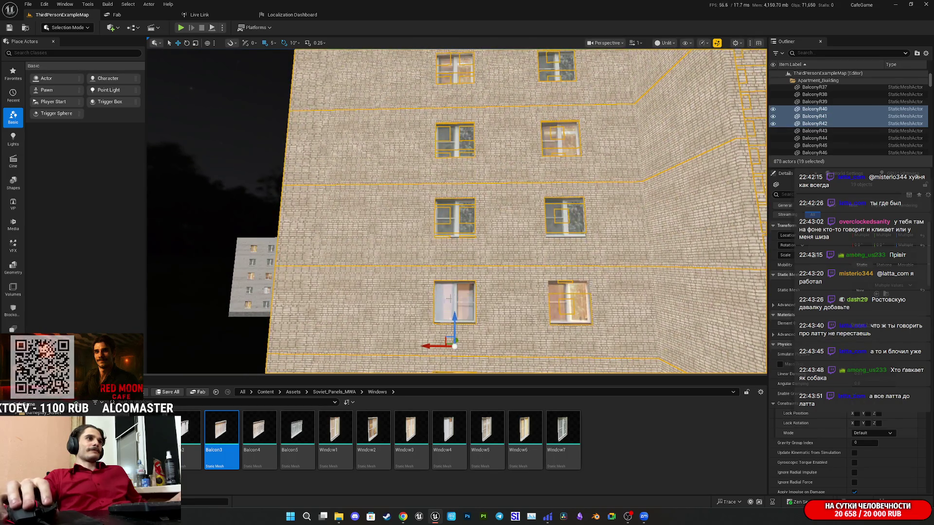
{"action": "left_click", "coordinate": [568, 299], "text": "ctrl"}
{"action": "left_click_drag", "start_coordinate": [568, 299], "coordinate": [567, 316]}
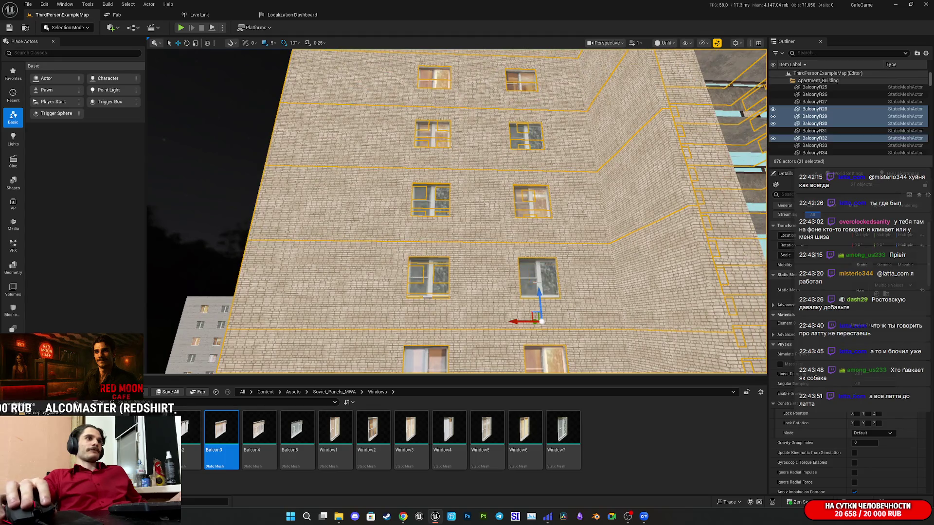
{"action": "left_click", "coordinate": [431, 280], "text": "ctrl"}
{"action": "mouse_move", "coordinate": [432, 280]}
{"action": "left_mouse_down"}
{"action": "mouse_move", "coordinate": [506, 318]}
{"action": "mouse_move", "coordinate": [545, 326]}
{"action": "mouse_move", "coordinate": [530, 287]}
{"action": "left_mouse_up"}
{"action": "left_click", "coordinate": [536, 335], "text": "ctrl"}
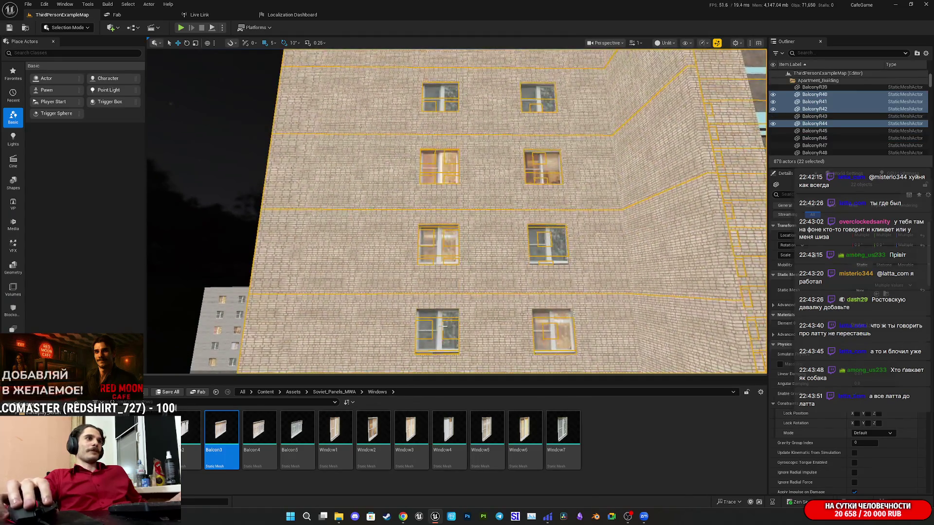
{"action": "left_click", "coordinate": [550, 335], "text": "ctrl"}
Add the remaining BalconyR windows across the facade to the selection
{"action": "scroll", "coordinate": [421, 265], "scroll_direction": "down", "scroll_amount": 3}
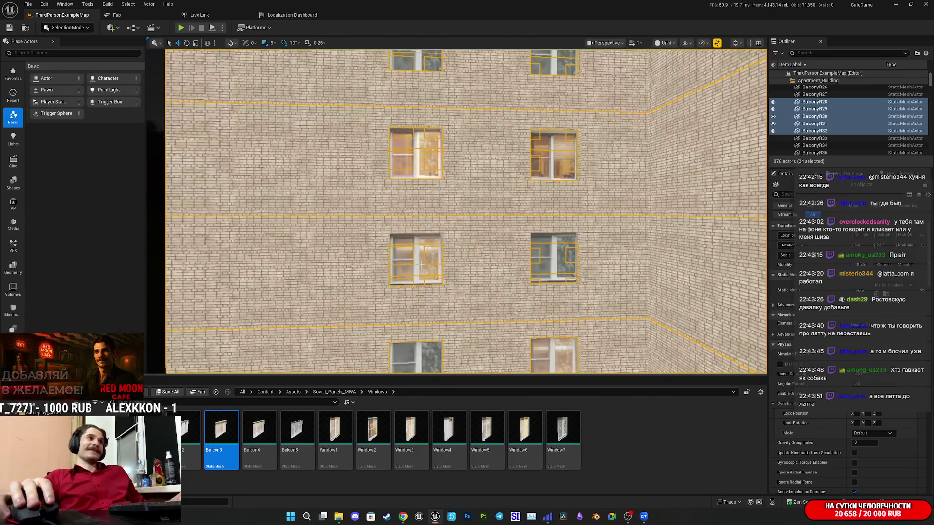
{"action": "left_click", "coordinate": [552, 263], "text": "ctrl"}
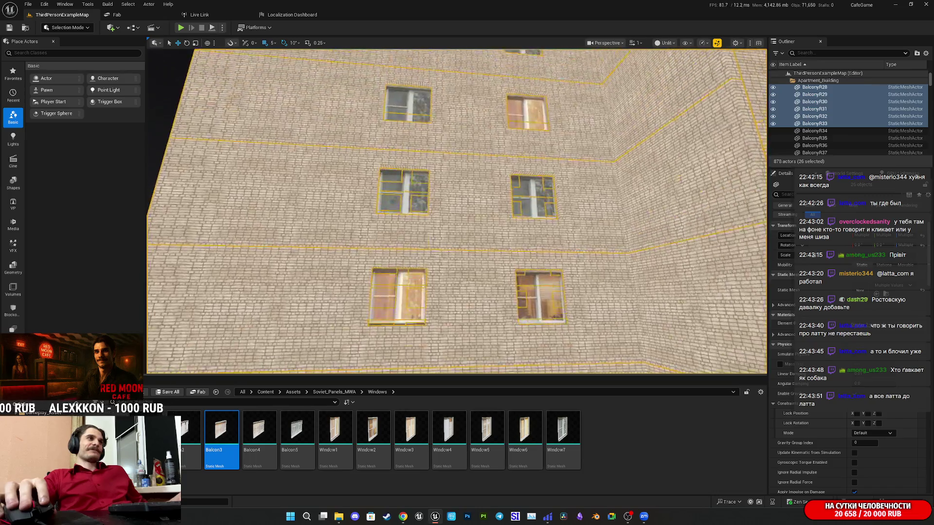
{"action": "left_click", "coordinate": [397, 321], "text": "ctrl"}
{"action": "left_click", "coordinate": [535, 317], "text": "ctrl"}
{"action": "left_click_drag", "start_coordinate": [535, 317], "coordinate": [535, 317]}
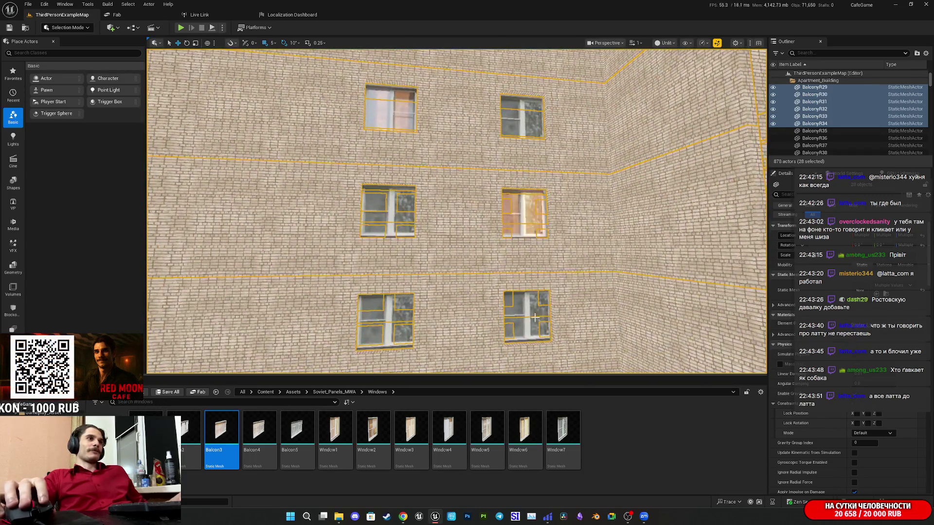
{"action": "left_click", "coordinate": [534, 317], "text": "ctrl"}
{"action": "left_click", "coordinate": [404, 315], "text": "ctrl"}
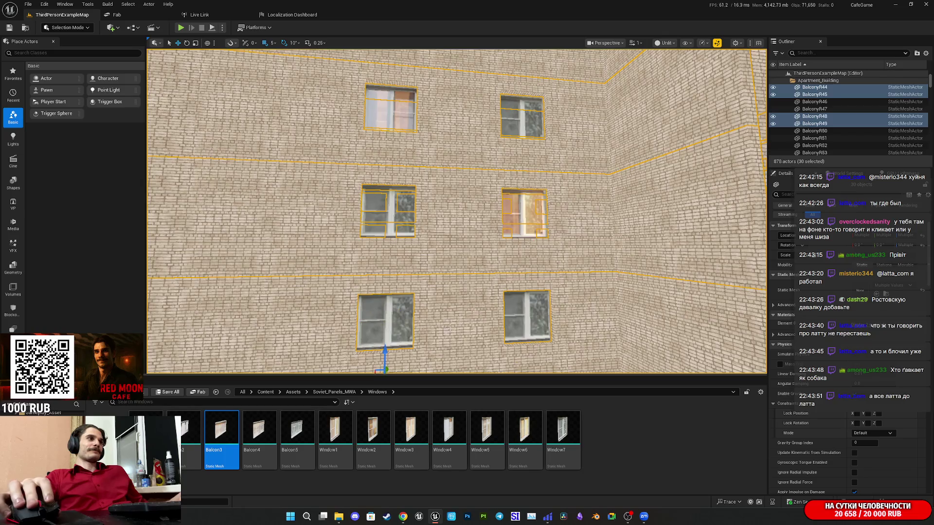
{"action": "left_click", "coordinate": [374, 336], "text": "ctrl"}
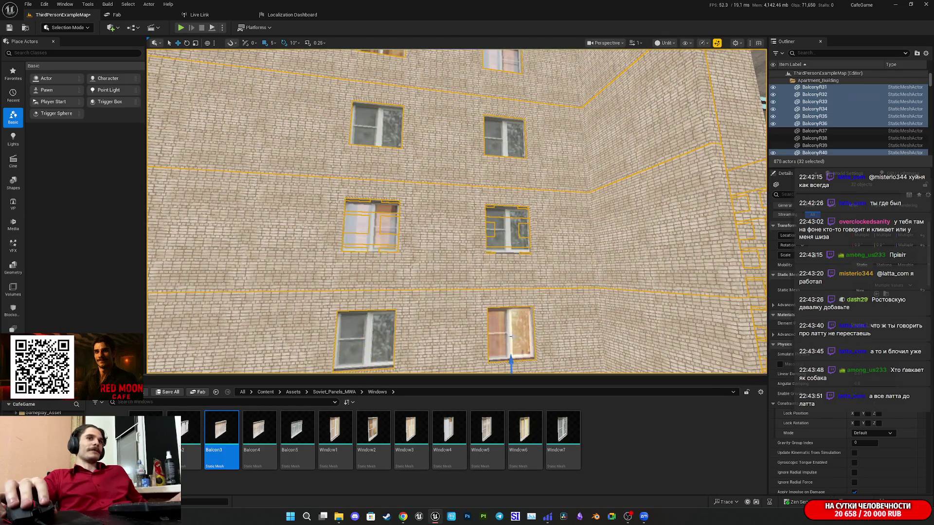
{"action": "left_click", "coordinate": [351, 330], "text": "ctrl"}
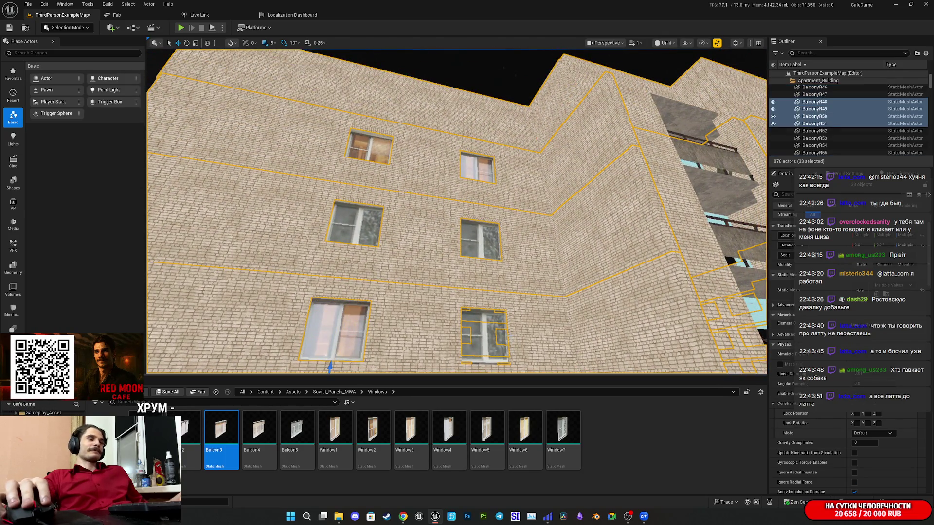
{"action": "left_click", "coordinate": [491, 334], "text": "ctrl"}
{"action": "left_click", "coordinate": [419, 324], "text": "ctrl"}
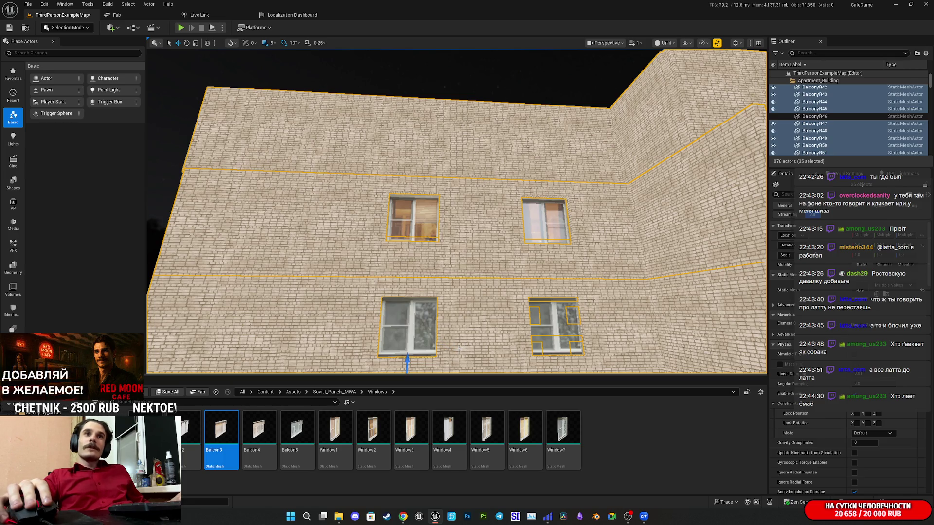
{"action": "scroll", "coordinate": [458, 348], "scroll_direction": "up", "scroll_amount": 5}
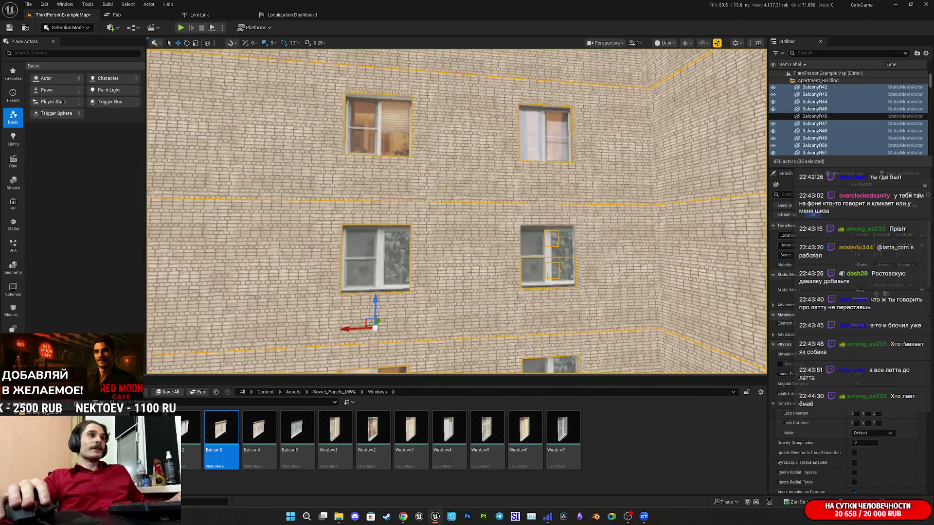
{"action": "left_click", "coordinate": [547, 277], "text": "ctrl"}
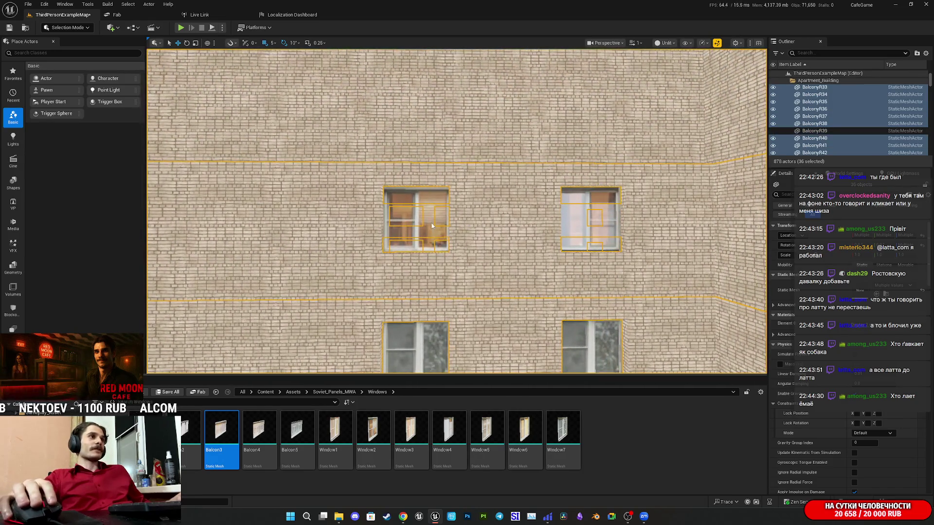
{"action": "left_click", "coordinate": [580, 230], "text": "ctrl"}
{"action": "scroll", "coordinate": [579, 230], "scroll_direction": "down", "scroll_amount": 5}
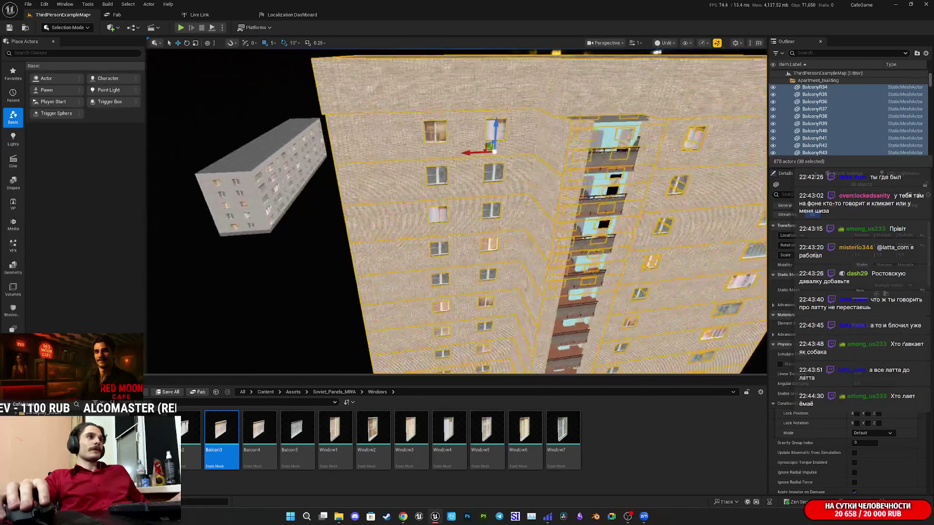
Add the lower and middle windows on the next floors to the selection
{"action": "scroll", "coordinate": [457, 211], "scroll_direction": "up", "scroll_amount": 8}
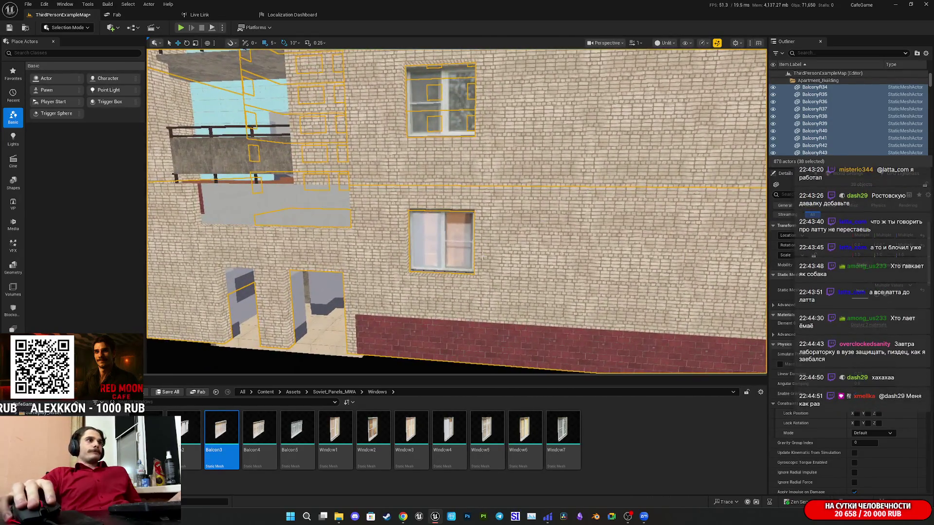
{"action": "scroll", "coordinate": [457, 212], "scroll_direction": "up", "scroll_amount": 5}
{"action": "scroll", "coordinate": [457, 212], "scroll_direction": "up", "scroll_amount": 3}
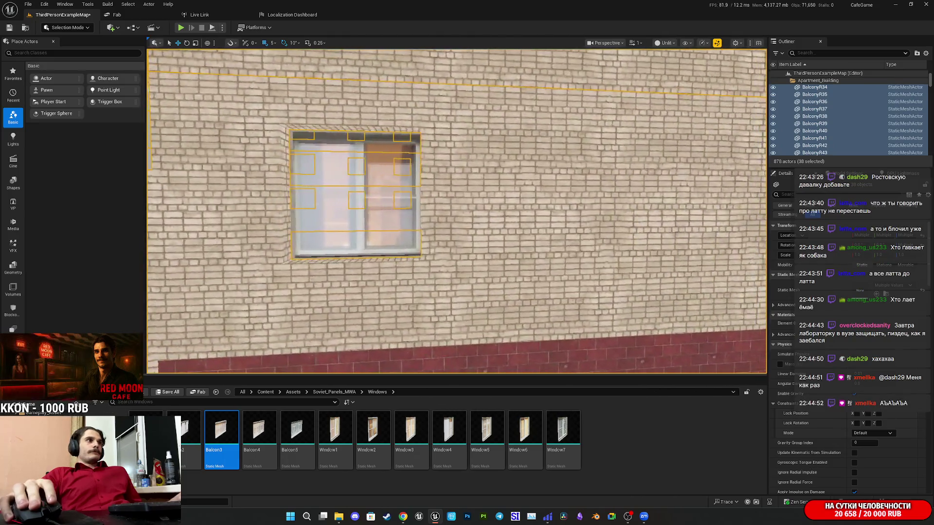
{"action": "scroll", "coordinate": [440, 238], "scroll_direction": "down", "scroll_amount": 6}
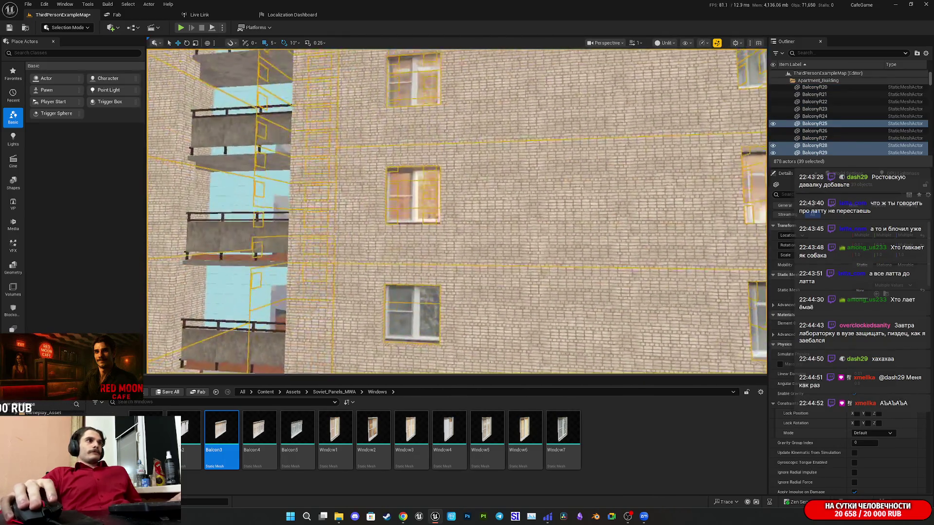
{"action": "left_click", "coordinate": [454, 276], "text": "ctrl"}
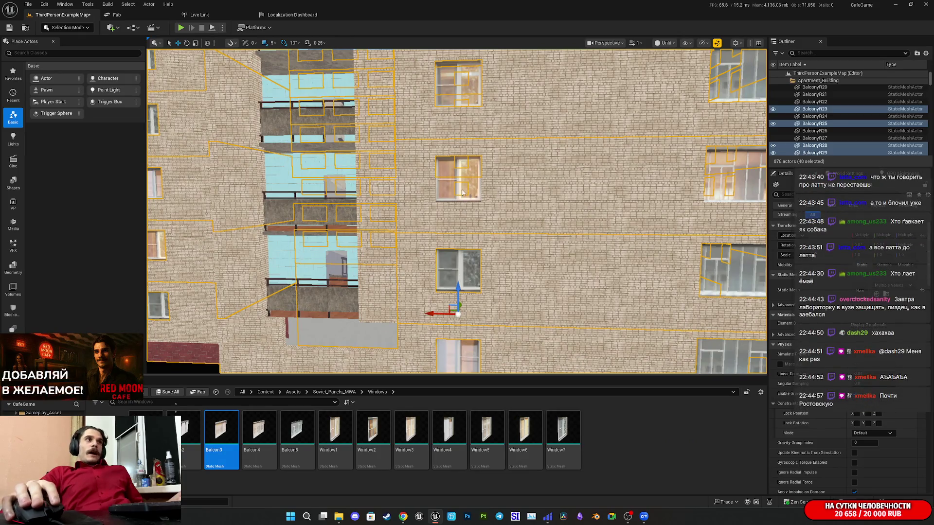
{"action": "scroll", "coordinate": [457, 212], "scroll_direction": "up", "scroll_amount": 5}
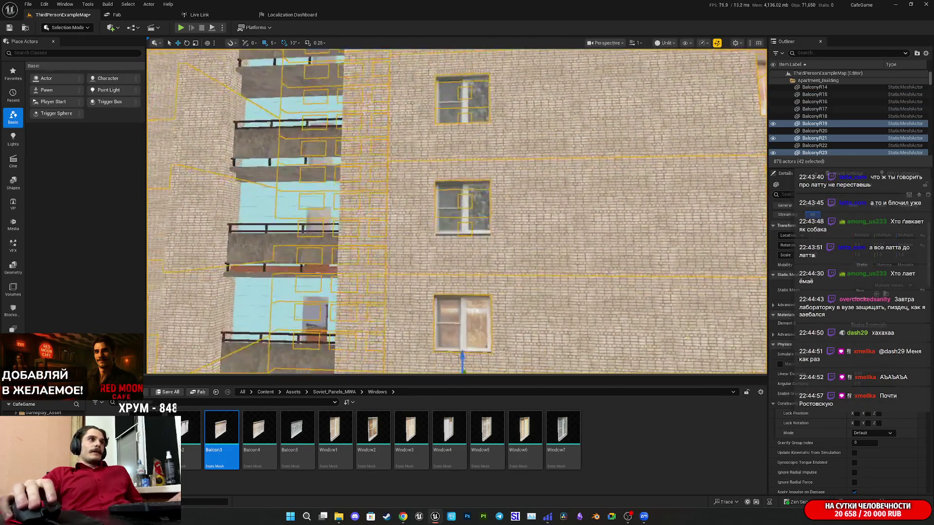
{"action": "left_click", "coordinate": [446, 297], "text": "ctrl"}
{"action": "scroll", "coordinate": [445, 297], "scroll_direction": "down", "scroll_amount": 3}
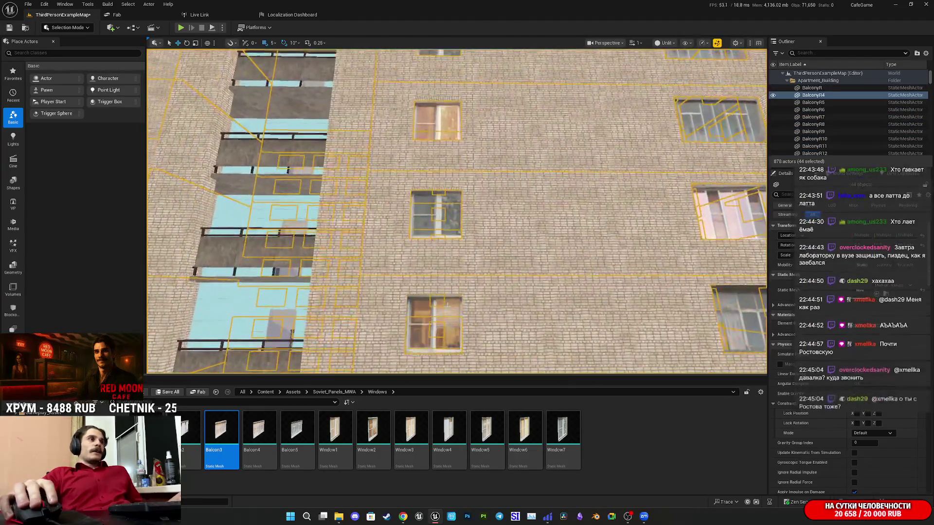
{"action": "left_click", "coordinate": [447, 222], "text": "ctrl"}
{"action": "left_click", "coordinate": [448, 221], "text": "ctrl"}
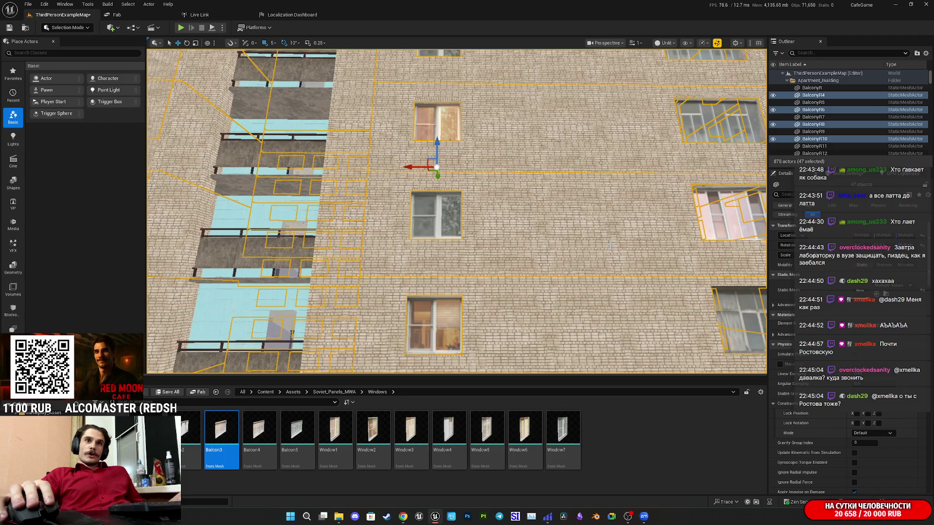
Add further window meshes and the centre windows to the selection
{"action": "scroll", "coordinate": [457, 212], "scroll_direction": "up", "scroll_amount": 5}
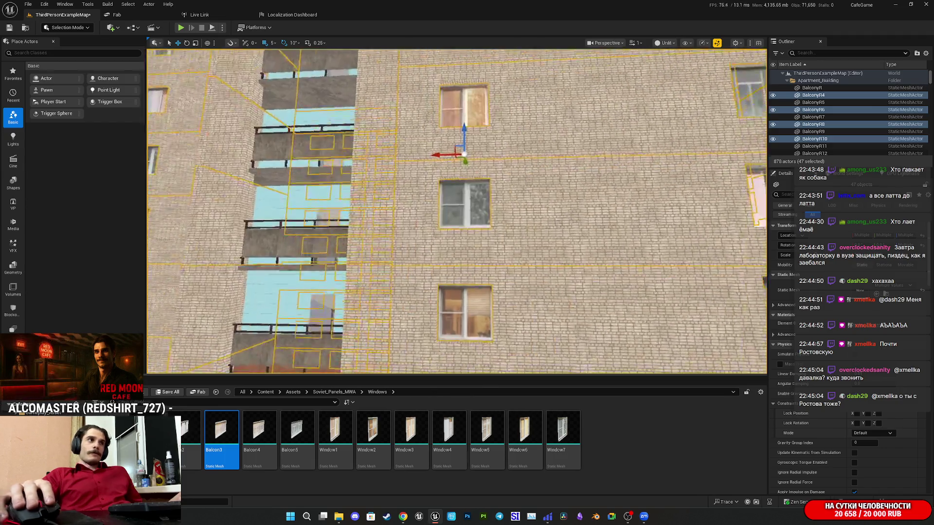
{"action": "scroll", "coordinate": [457, 212], "scroll_direction": "up", "scroll_amount": 5}
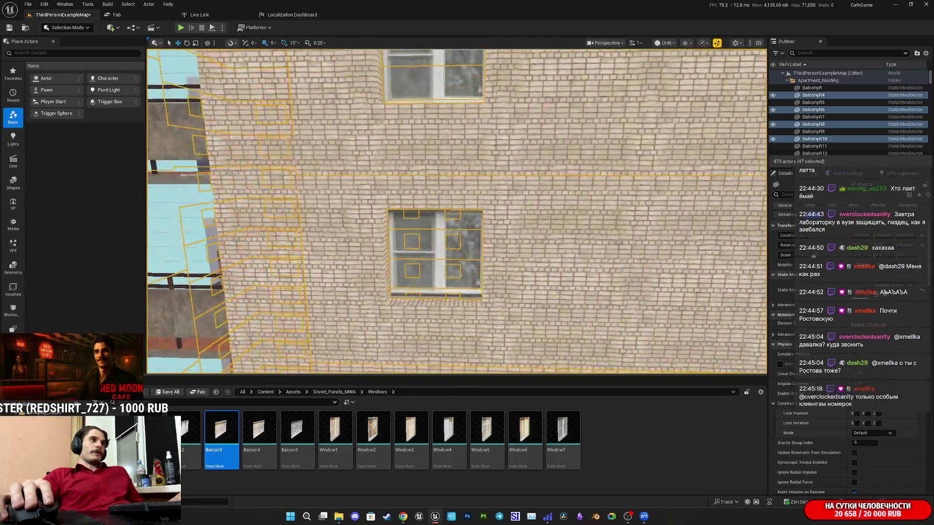
{"action": "scroll", "coordinate": [455, 191], "scroll_direction": "up", "scroll_amount": 1}
{"action": "scroll", "coordinate": [424, 188], "scroll_direction": "down", "scroll_amount": 5}
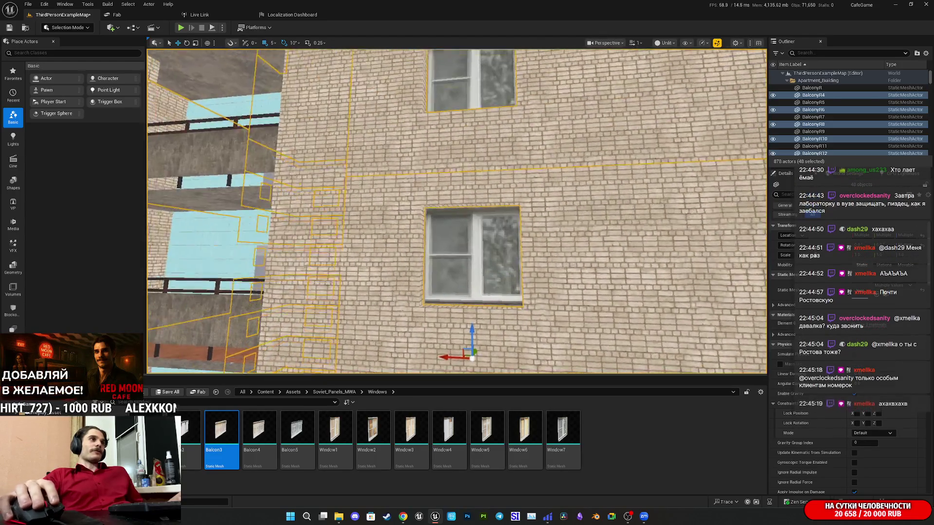
{"action": "scroll", "coordinate": [458, 212], "scroll_direction": "up", "scroll_amount": 5}
{"action": "scroll", "coordinate": [458, 211], "scroll_direction": "down", "scroll_amount": 2}
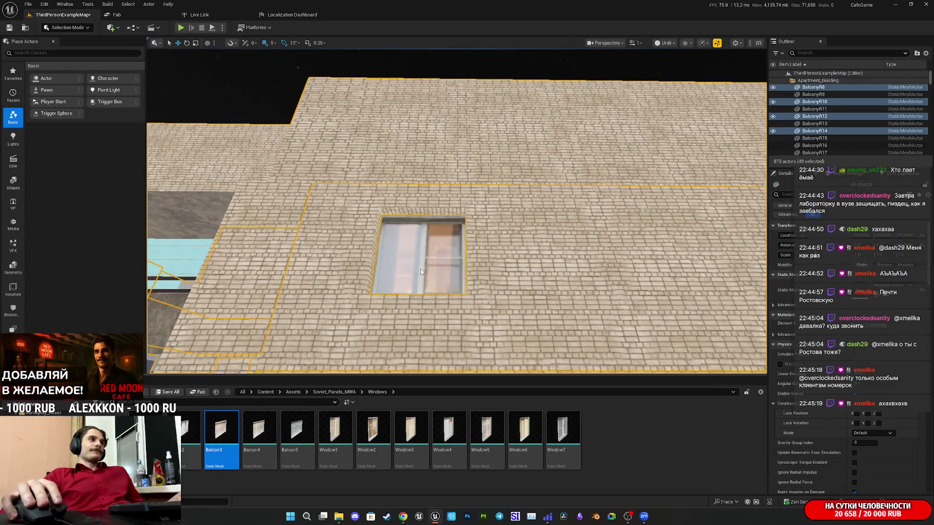
{"action": "left_click", "coordinate": [400, 343], "text": "ctrl"}
{"action": "scroll", "coordinate": [457, 211], "scroll_direction": "down", "scroll_amount": 4}
{"action": "scroll", "coordinate": [419, 244], "scroll_direction": "up", "scroll_amount": 5}
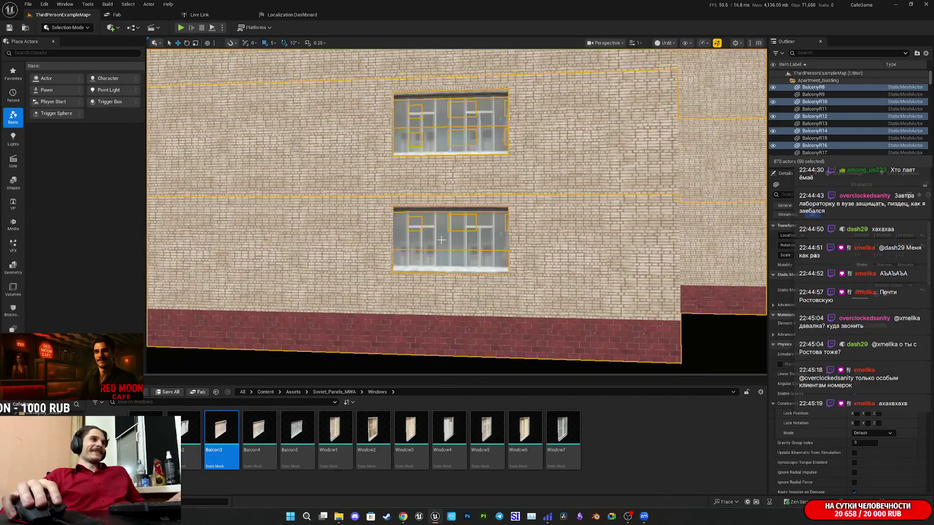
{"action": "scroll", "coordinate": [442, 244], "scroll_direction": "down", "scroll_amount": 4}
{"action": "left_click", "coordinate": [443, 281], "text": "ctrl"}
{"action": "scroll", "coordinate": [458, 211], "scroll_direction": "up", "scroll_amount": 3}
{"action": "left_click", "coordinate": [452, 292], "text": "ctrl"}
{"action": "left_click", "coordinate": [484, 296], "text": "ctrl"}
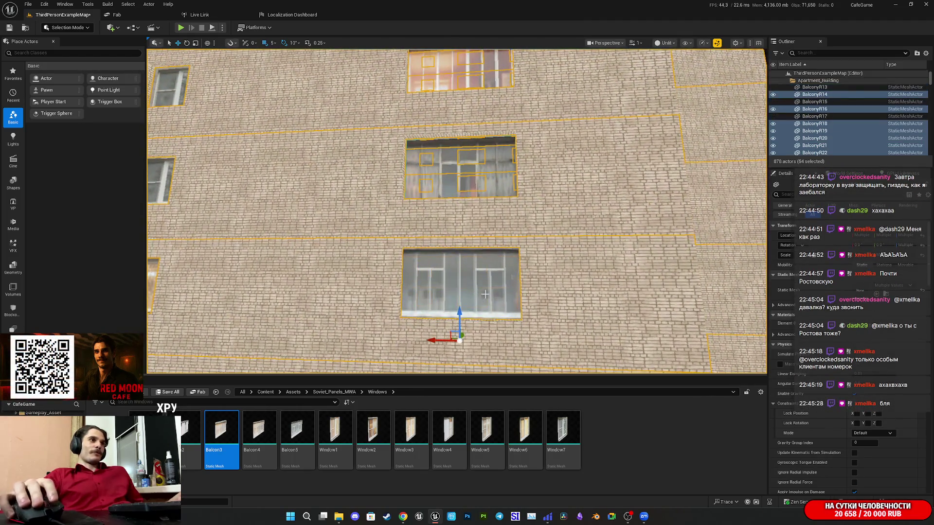
Add the upper-floor windows, up to the top-floor window, to the selection
{"action": "left_click", "coordinate": [463, 181], "text": "ctrl"}
{"action": "scroll", "coordinate": [465, 185], "scroll_direction": "down", "scroll_amount": 4}
{"action": "left_click", "coordinate": [468, 191], "text": "ctrl"}
{"action": "left_click", "coordinate": [470, 149], "text": "ctrl"}
{"action": "scroll", "coordinate": [486, 204], "scroll_direction": "up", "scroll_amount": 4}
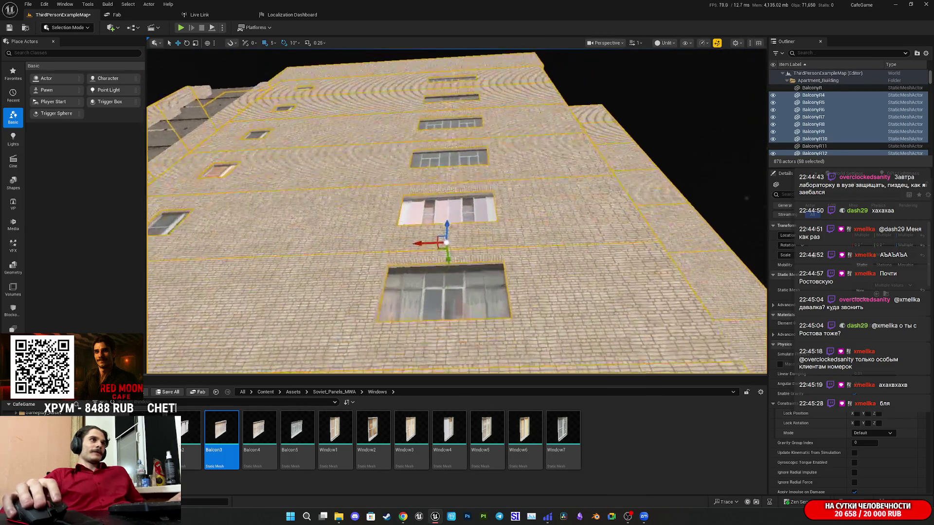
{"action": "left_click", "coordinate": [452, 275], "text": "ctrl"}
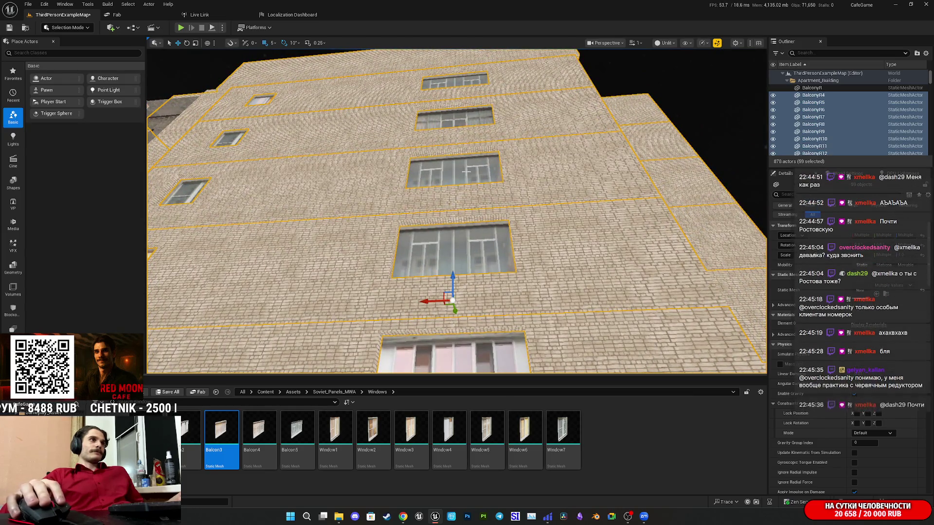
{"action": "left_click", "coordinate": [452, 187], "text": "ctrl"}
{"action": "left_click", "coordinate": [454, 141], "text": "ctrl"}
{"action": "left_click", "coordinate": [454, 84], "text": "ctrl"}
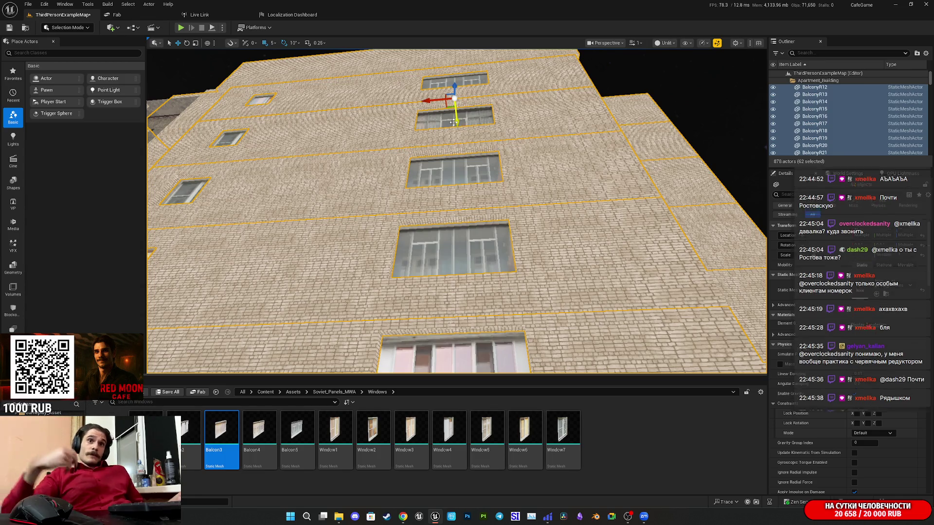
Fly around the building and add the ground-floor window and two more windows
{"action": "right_click", "coordinate": [454, 121]}
{"action": "key", "text": "s"}
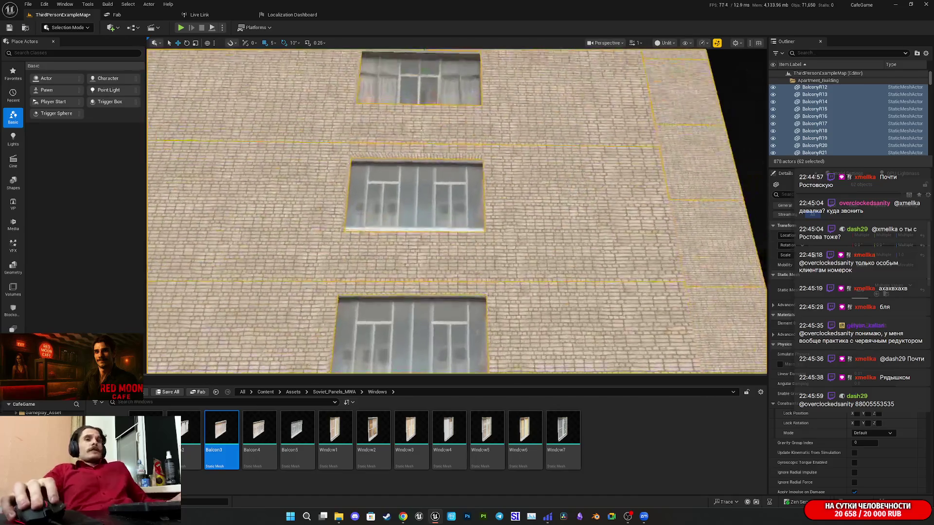
{"action": "key", "text": "w"}
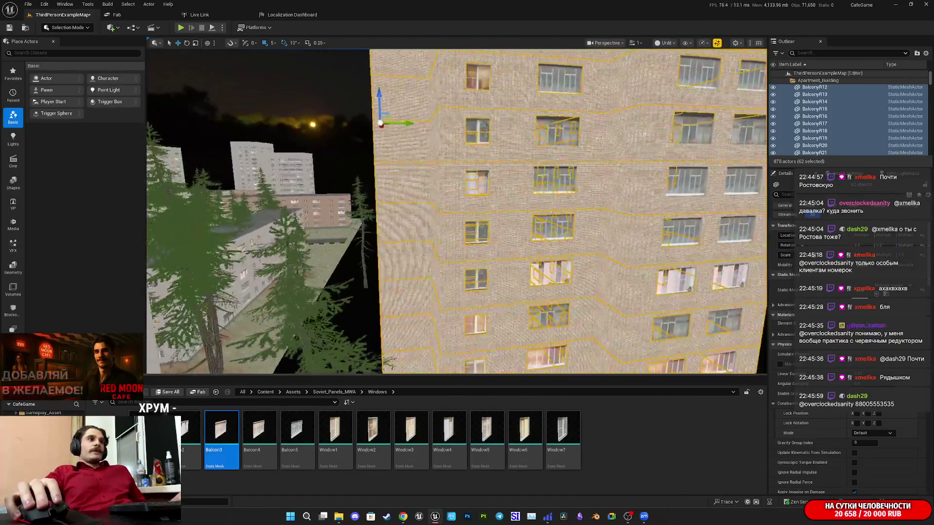
{"action": "key", "text": "s"}
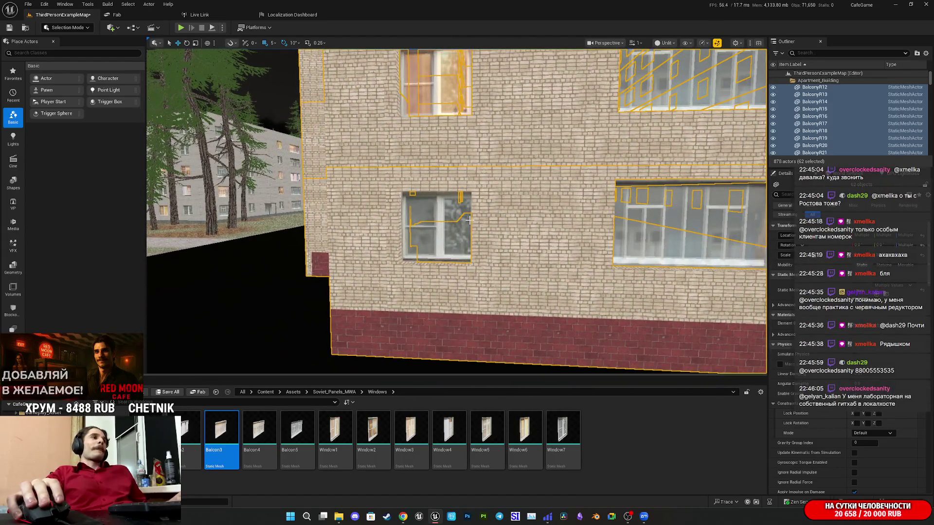
{"action": "left_click", "coordinate": [450, 232], "text": "ctrl"}
{"action": "key", "text": "e"}
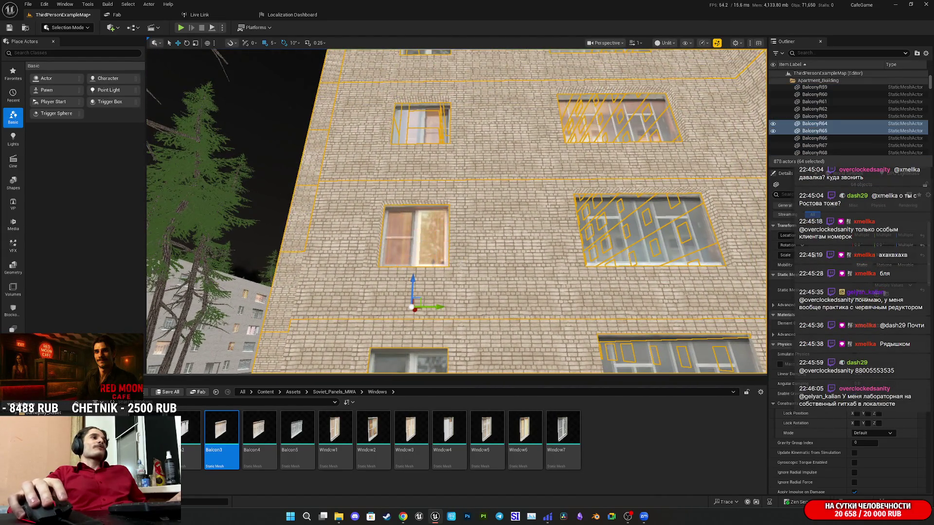
{"action": "key", "text": "s"}
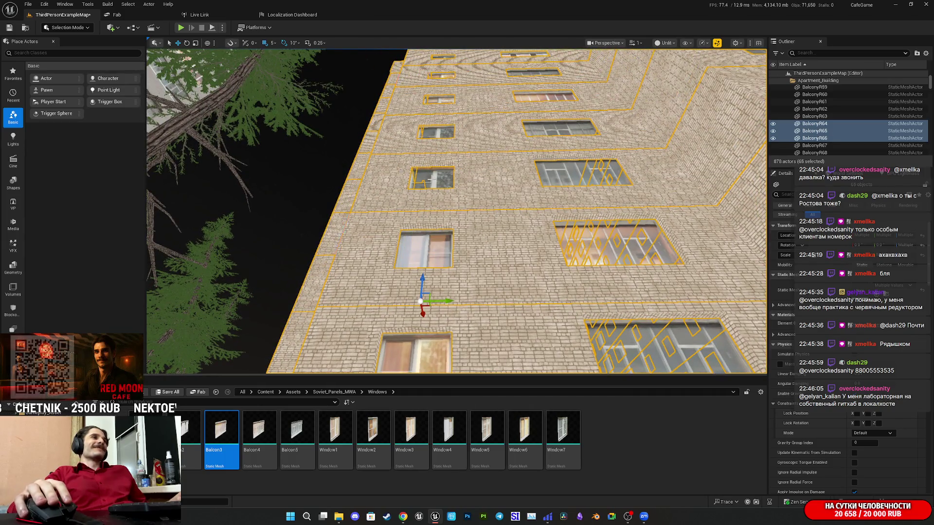
{"action": "left_click", "coordinate": [432, 199], "text": "ctrl"}
{"action": "key", "text": "w"}
{"action": "key", "text": "s"}
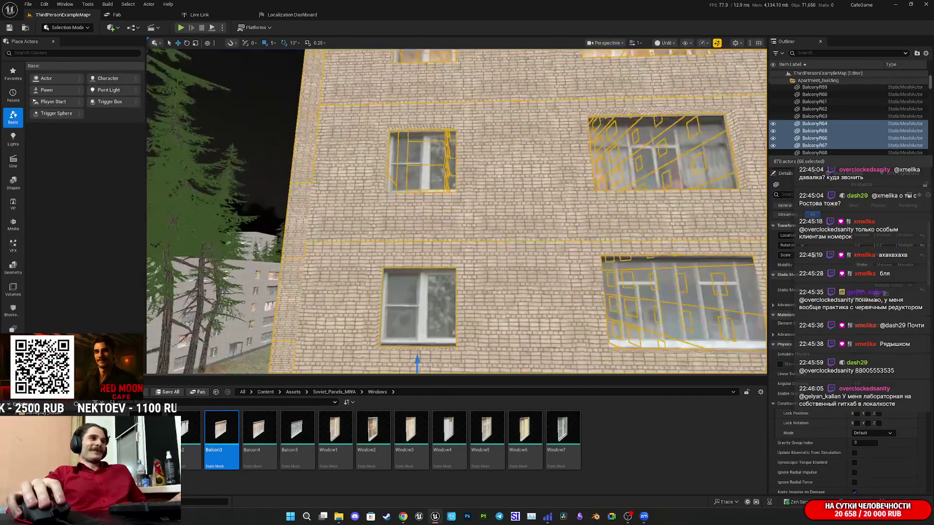
{"action": "left_click", "coordinate": [422, 187], "text": "ctrl"}
Add the second- and third-floor windows plus BalconyR86 and BalconyR87 to the selection
{"action": "key", "text": "s"}
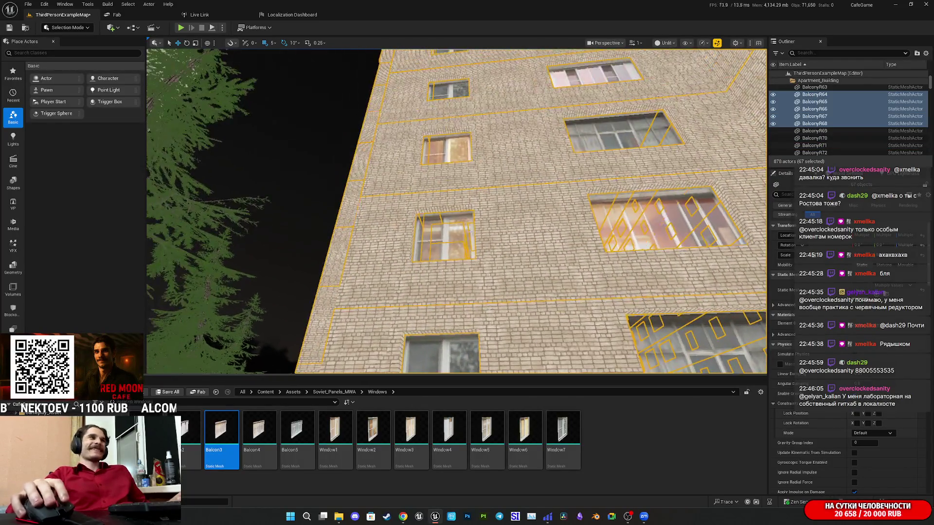
{"action": "key", "text": "w"}
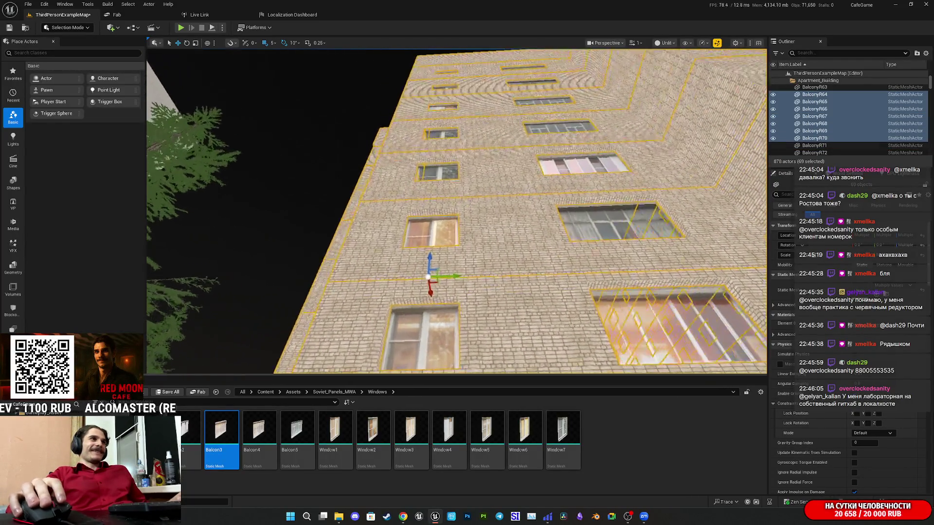
{"action": "left_click", "coordinate": [441, 214], "text": "ctrl"}
{"action": "left_click", "coordinate": [441, 158], "text": "ctrl"}
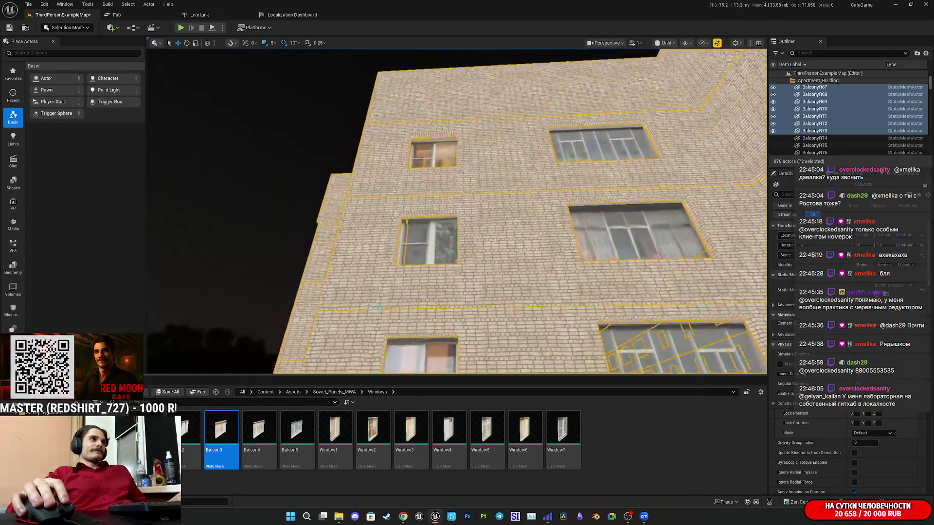
{"action": "left_click", "coordinate": [428, 262], "text": "ctrl"}
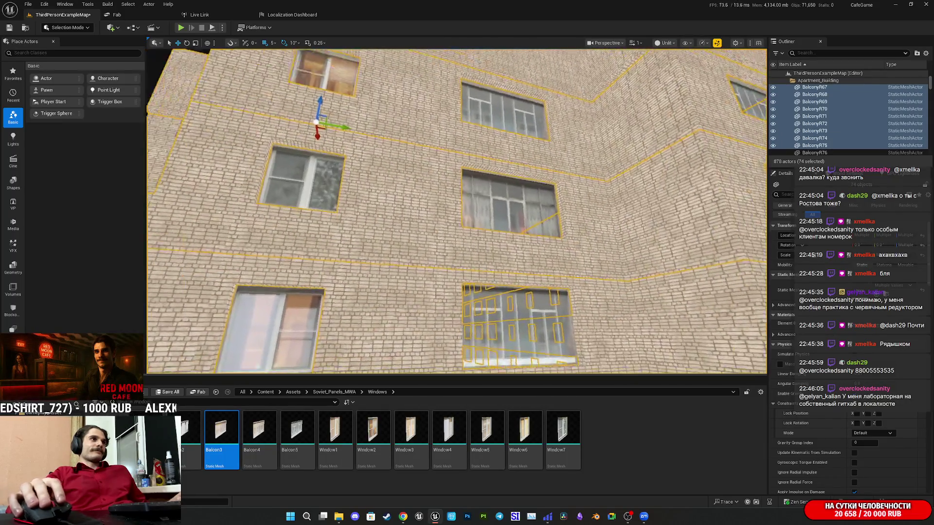
{"action": "left_click", "coordinate": [530, 208], "text": "ctrl"}
{"action": "left_click", "coordinate": [530, 209], "text": "ctrl"}
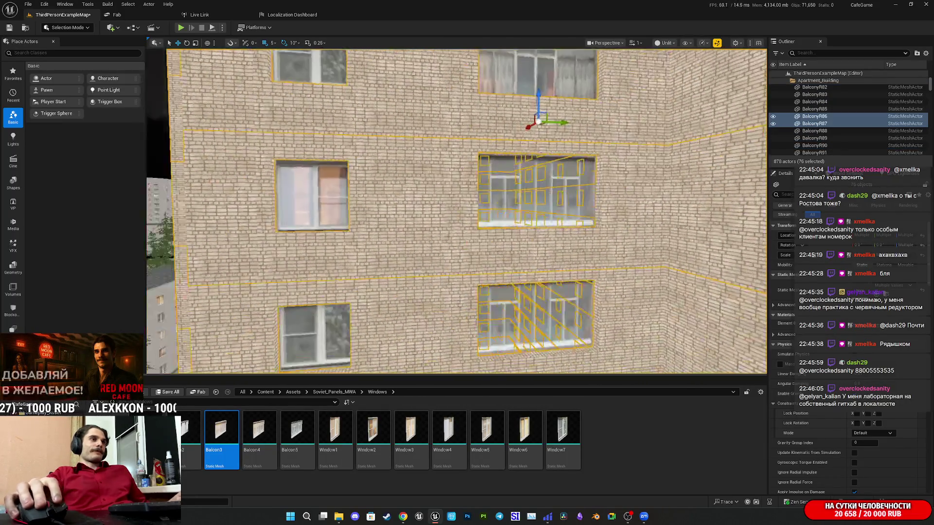
Orbit to the building corner and add BalconyR79 and another window
{"action": "mouse_move", "coordinate": [505, 316]}
{"action": "left_mouse_down"}
{"action": "mouse_move", "coordinate": [472, 325]}
{"action": "mouse_move", "coordinate": [423, 318]}
{"action": "left_mouse_up"}
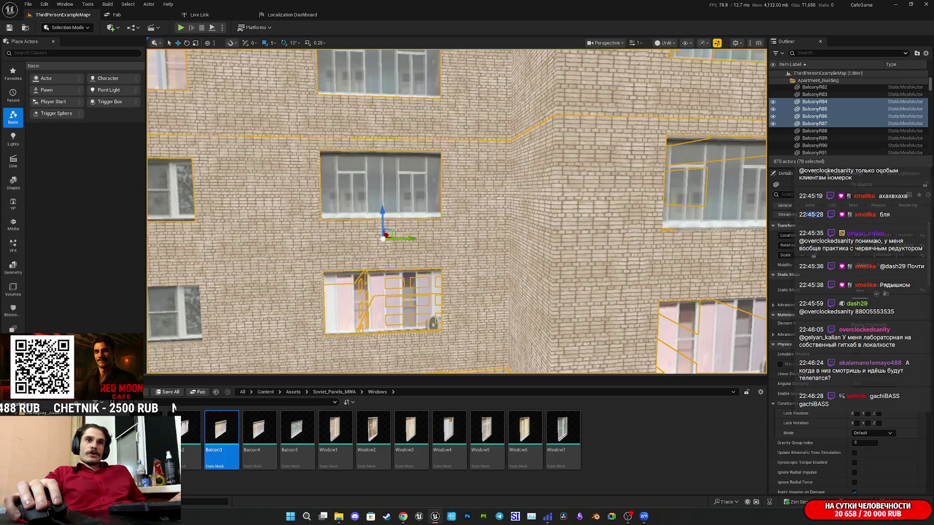
{"action": "left_click_drag", "start_coordinate": [423, 318], "coordinate": [423, 309]}
{"action": "scroll", "coordinate": [457, 212], "scroll_direction": "down", "scroll_amount": 3}
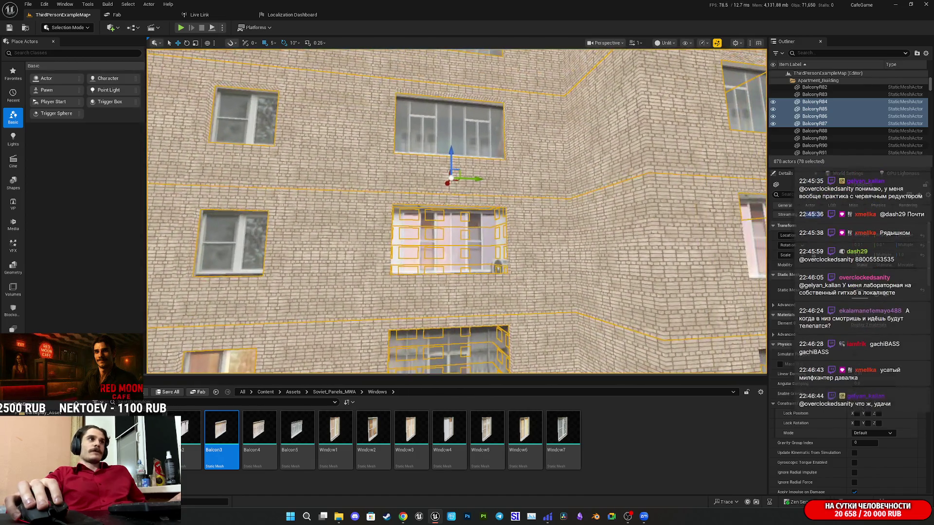
{"action": "mouse_move", "coordinate": [436, 242]}
{"action": "left_mouse_down"}
{"action": "mouse_move", "coordinate": [437, 282]}
{"action": "mouse_move", "coordinate": [438, 228]}
{"action": "mouse_move", "coordinate": [439, 272]}
{"action": "mouse_move", "coordinate": [423, 198]}
{"action": "mouse_move", "coordinate": [440, 161]}
{"action": "mouse_move", "coordinate": [438, 331]}
{"action": "mouse_move", "coordinate": [464, 147]}
{"action": "left_mouse_up"}
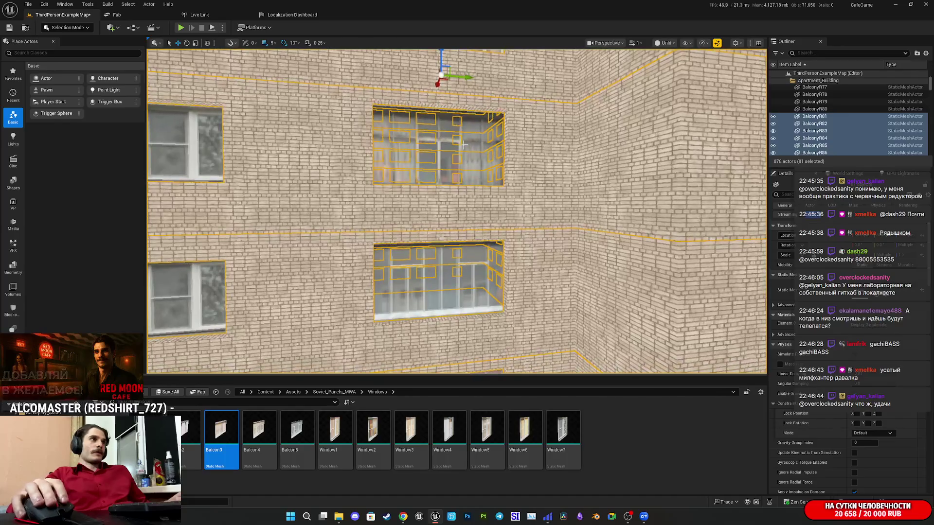
{"action": "left_click", "coordinate": [439, 299], "text": "ctrl"}
{"action": "mouse_move", "coordinate": [439, 298]}
{"action": "left_mouse_down"}
{"action": "mouse_move", "coordinate": [439, 243]}
{"action": "mouse_move", "coordinate": [464, 253]}
{"action": "mouse_move", "coordinate": [486, 234]}
{"action": "mouse_move", "coordinate": [457, 229]}
{"action": "mouse_move", "coordinate": [457, 204]}
{"action": "left_mouse_up"}
{"action": "left_click", "coordinate": [442, 273], "text": "ctrl"}
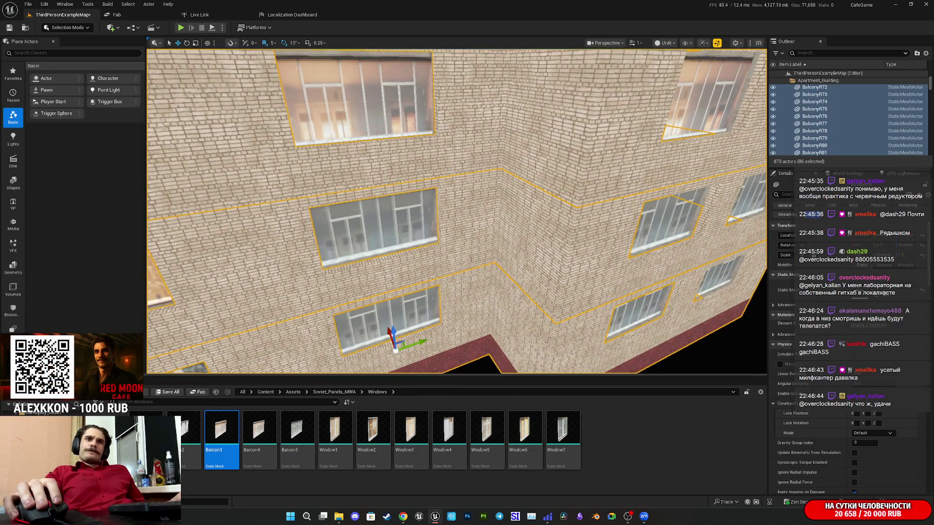
{"action": "mouse_move", "coordinate": [457, 204]}
{"action": "left_mouse_down"}
{"action": "mouse_move", "coordinate": [489, 194]}
{"action": "mouse_move", "coordinate": [498, 164]}
{"action": "left_mouse_up"}
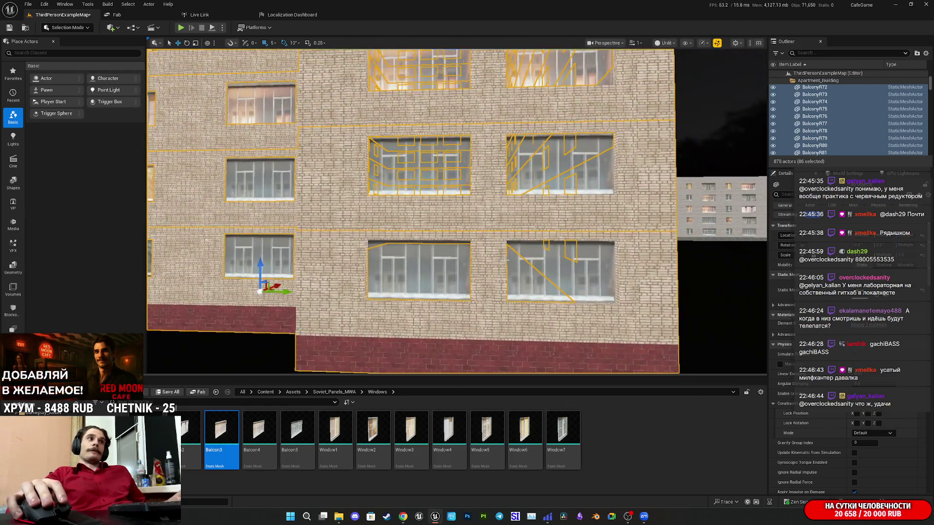
Add eight more facade windows across several floors to the selection
{"action": "left_click", "coordinate": [422, 270], "text": "ctrl"}
{"action": "left_click", "coordinate": [550, 252], "text": "ctrl"}
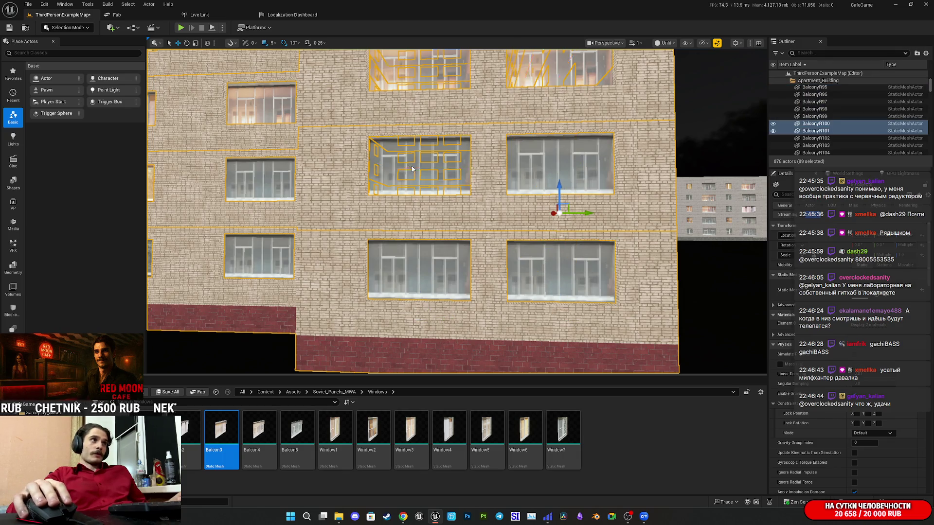
{"action": "left_click", "coordinate": [411, 169], "text": "ctrl"}
{"action": "left_click_drag", "start_coordinate": [411, 169], "coordinate": [406, 156]}
{"action": "left_click", "coordinate": [414, 293], "text": "ctrl"}
{"action": "left_click", "coordinate": [545, 307], "text": "ctrl"}
{"action": "left_click", "coordinate": [538, 204], "text": "ctrl"}
{"action": "left_click", "coordinate": [418, 180], "text": "ctrl"}
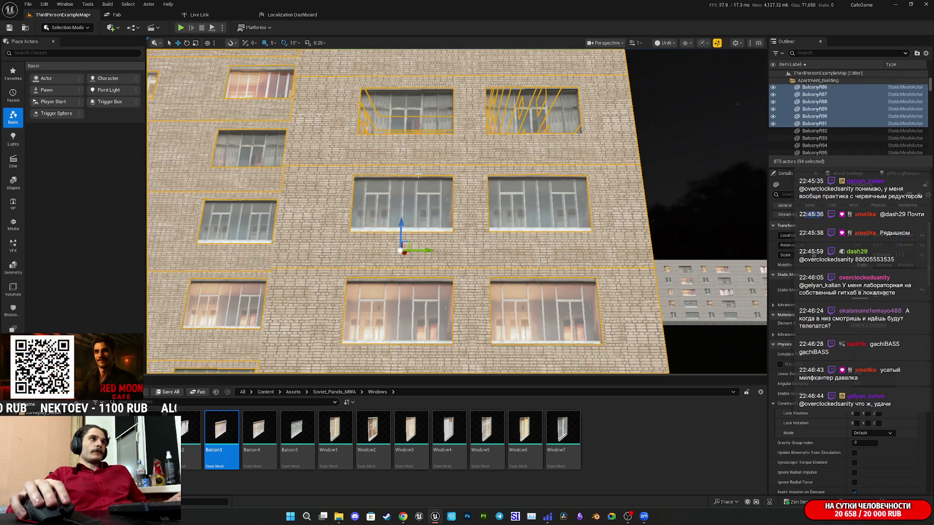
{"action": "left_click", "coordinate": [534, 120], "text": "ctrl"}
{"action": "left_click_drag", "start_coordinate": [533, 119], "coordinate": [521, 131]}
Add seven upper-floor windows, bringing the selection to about 110 actors
{"action": "left_click", "coordinate": [391, 269], "text": "ctrl"}
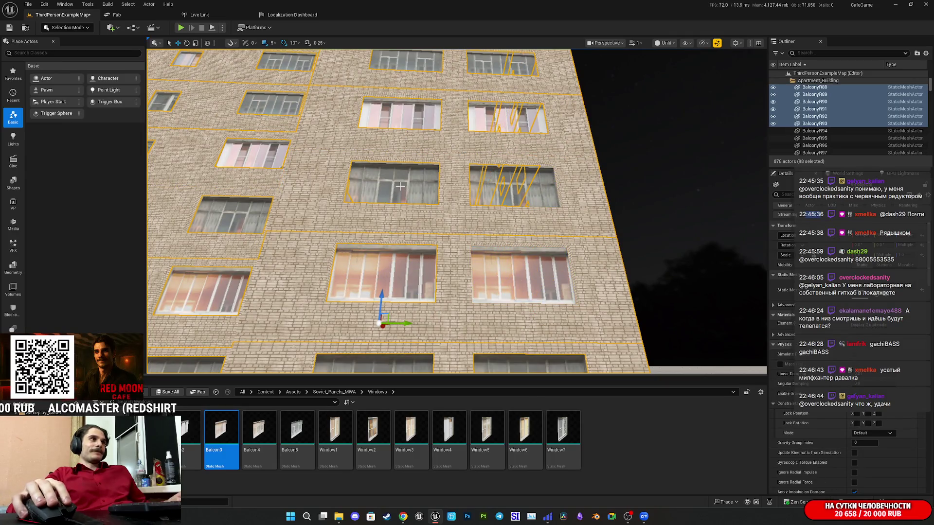
{"action": "left_click_drag", "start_coordinate": [530, 228], "coordinate": [529, 225]}
{"action": "left_click", "coordinate": [528, 226], "text": "ctrl"}
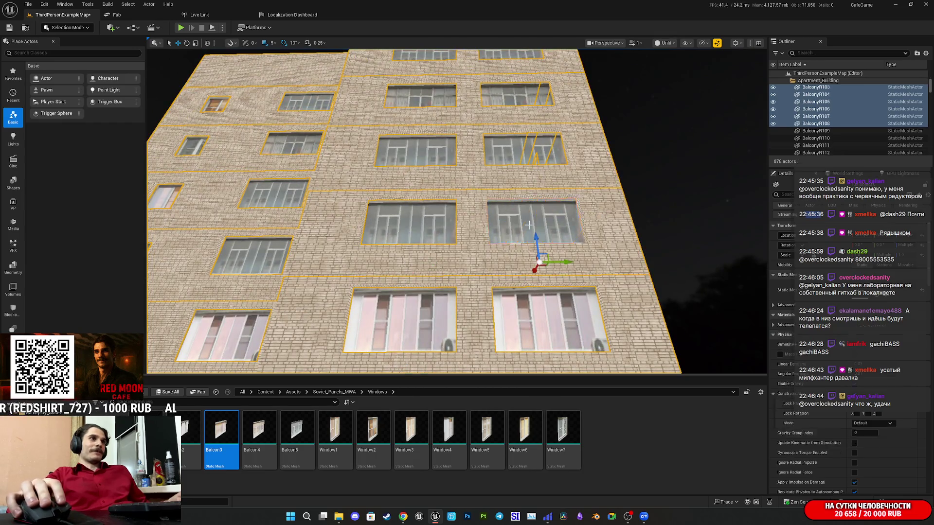
{"action": "left_click", "coordinate": [519, 159], "text": "ctrl"}
{"action": "left_click", "coordinate": [413, 153], "text": "ctrl"}
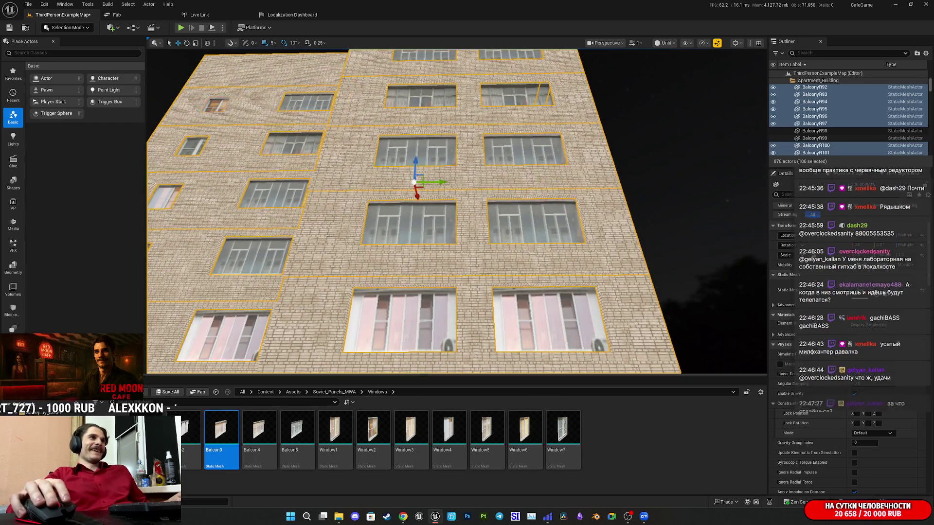
{"action": "scroll", "coordinate": [413, 153], "scroll_direction": "up", "scroll_amount": 5}
{"action": "scroll", "coordinate": [457, 212], "scroll_direction": "down", "scroll_amount": 3}
{"action": "left_click", "coordinate": [557, 292], "text": "ctrl"}
{"action": "left_click", "coordinate": [372, 292], "text": "ctrl"}
{"action": "left_click", "coordinate": [394, 141], "text": "ctrl"}
{"action": "mouse_move", "coordinate": [394, 141]}
{"action": "left_mouse_down"}
{"action": "mouse_move", "coordinate": [287, 151]}
{"action": "mouse_move", "coordinate": [262, 166]}
{"action": "left_mouse_up"}
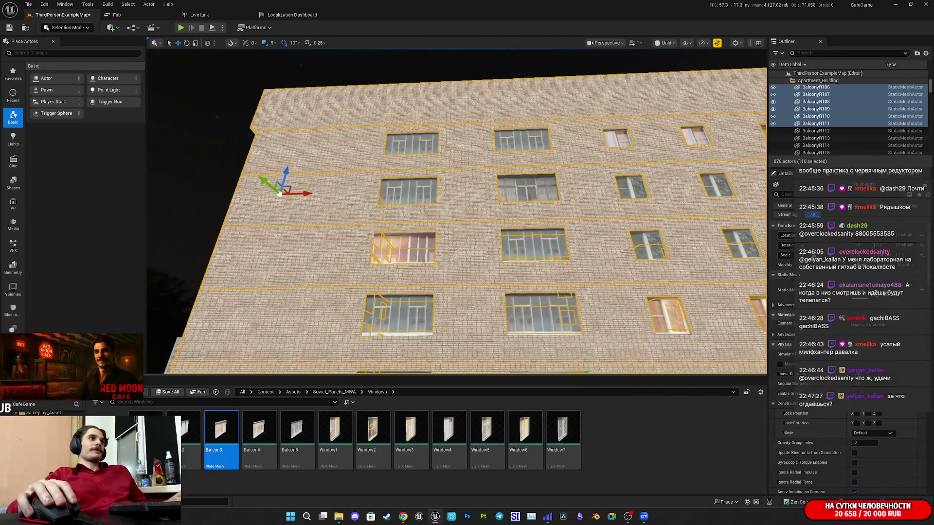
Add the next front-facade windows, including BalconyR227 through BalconyR234, to the selection
{"action": "left_click", "coordinate": [424, 145], "text": "ctrl"}
{"action": "left_click", "coordinate": [523, 143], "text": "ctrl"}
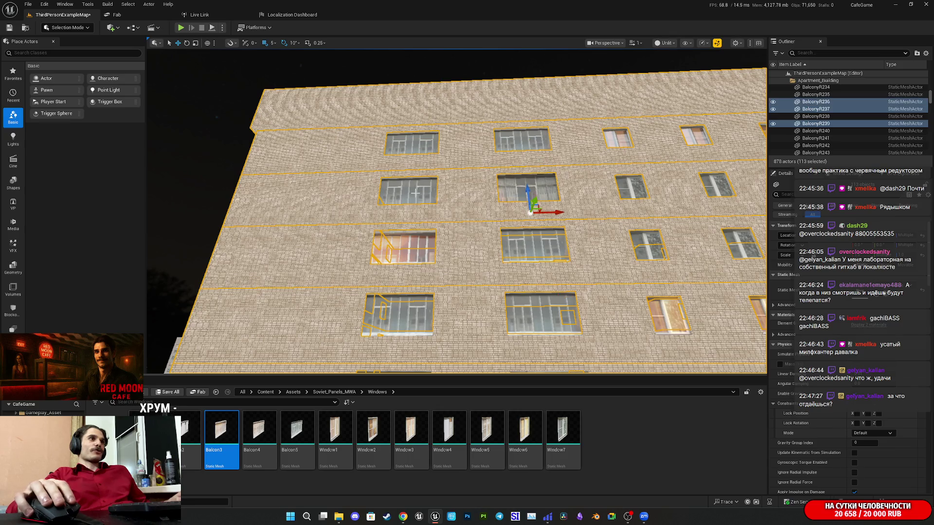
{"action": "left_click", "coordinate": [411, 243], "text": "ctrl"}
{"action": "left_click", "coordinate": [535, 245], "text": "ctrl"}
{"action": "left_click", "coordinate": [540, 314], "text": "ctrl"}
{"action": "left_click", "coordinate": [392, 311], "text": "ctrl"}
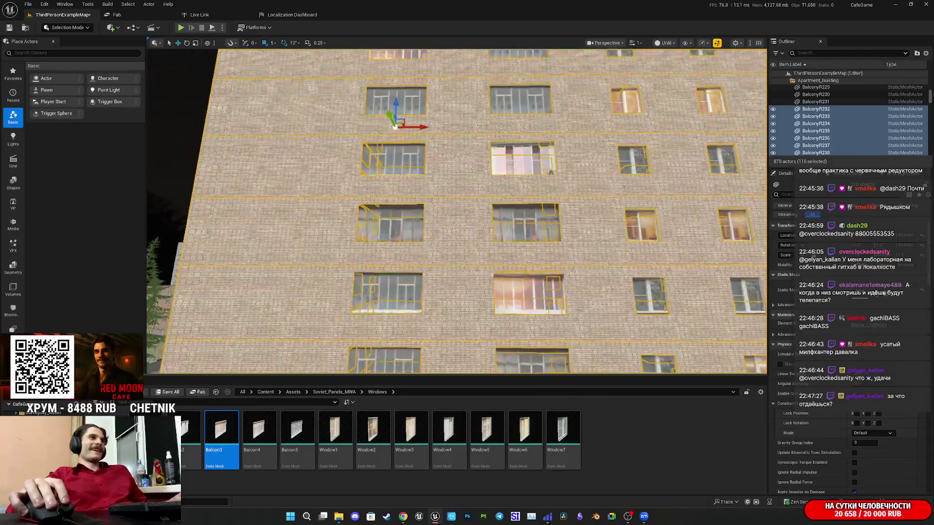
{"action": "left_click", "coordinate": [395, 139], "text": "ctrl"}
{"action": "left_click", "coordinate": [523, 136], "text": "ctrl"}
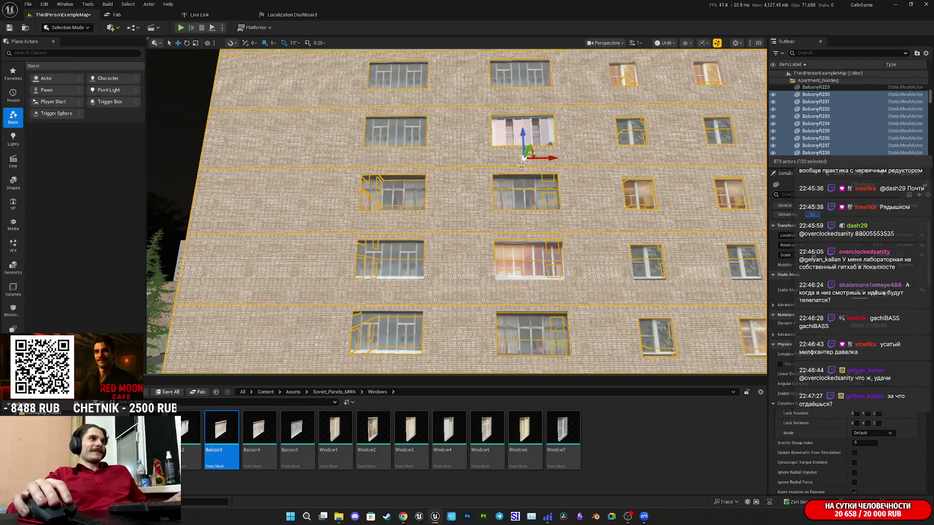
{"action": "left_click", "coordinate": [523, 198], "text": "ctrl"}
{"action": "left_click", "coordinate": [394, 199], "text": "ctrl"}
{"action": "left_click", "coordinate": [394, 252], "text": "ctrl"}
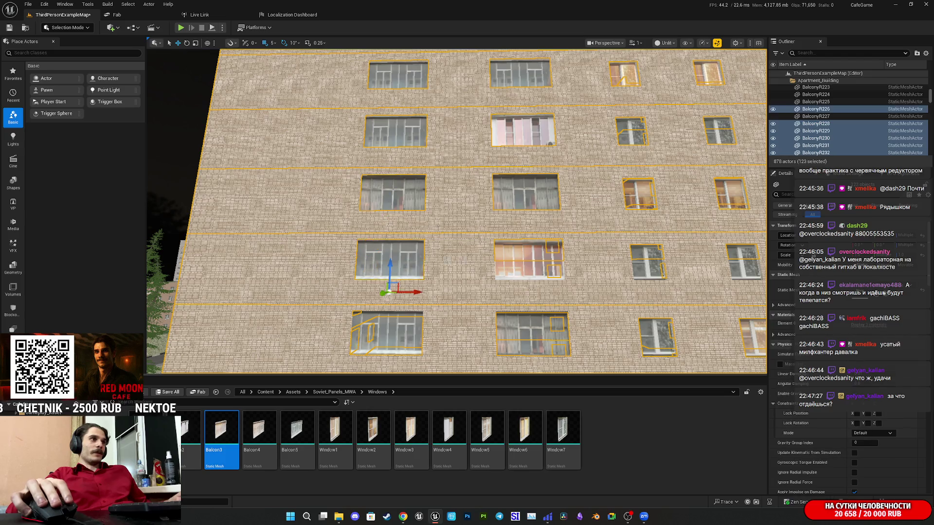
{"action": "left_click", "coordinate": [513, 263], "text": "ctrl"}
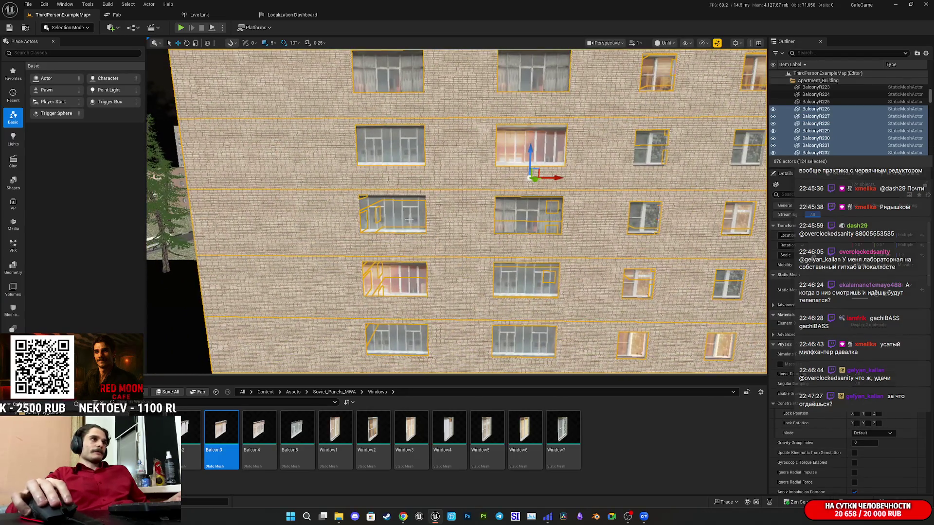
{"action": "left_click", "coordinate": [409, 219], "text": "ctrl"}
{"action": "left_click", "coordinate": [525, 224], "text": "ctrl"}
{"action": "left_click", "coordinate": [529, 278], "text": "ctrl"}
{"action": "left_click", "coordinate": [426, 278], "text": "ctrl"}
Face the facade straight on and add further windows, including BalconyR173, to the selection
{"action": "left_click_drag", "start_coordinate": [426, 278], "coordinate": [429, 219]}
{"action": "left_click", "coordinate": [389, 175], "text": "ctrl"}
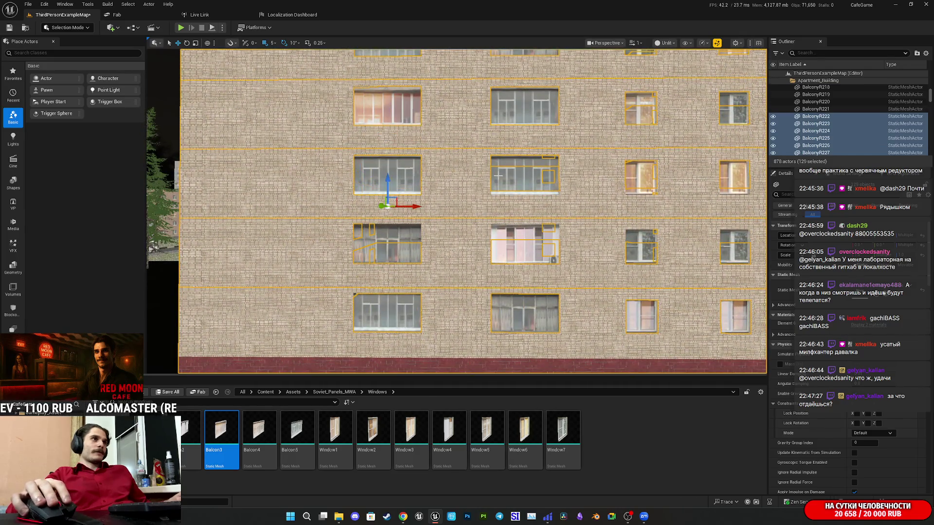
{"action": "left_click", "coordinate": [516, 181], "text": "ctrl"}
{"action": "left_click", "coordinate": [526, 273], "text": "ctrl"}
{"action": "left_click", "coordinate": [383, 247], "text": "ctrl"}
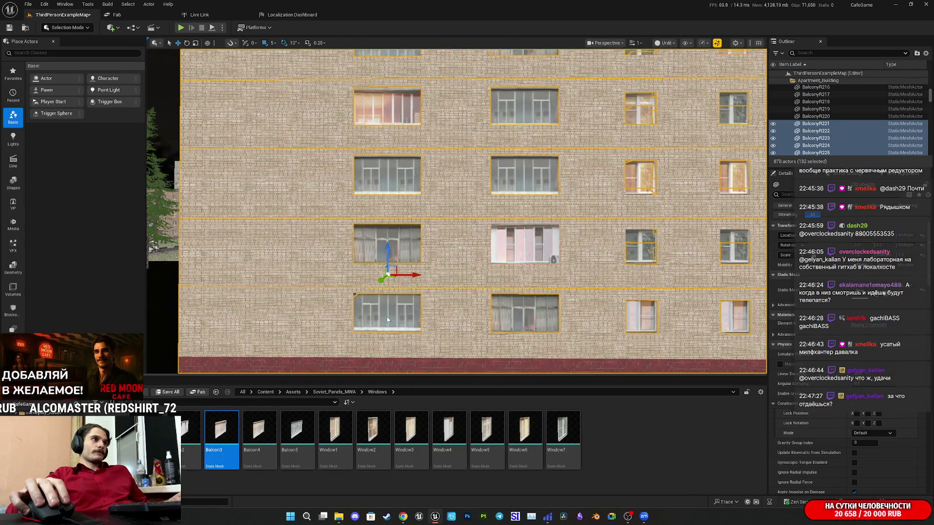
{"action": "left_click", "coordinate": [521, 316], "text": "ctrl"}
{"action": "left_click_drag", "start_coordinate": [521, 317], "coordinate": [481, 304]}
{"action": "left_click", "coordinate": [387, 298], "text": "ctrl"}
{"action": "left_click", "coordinate": [479, 297], "text": "ctrl"}
{"action": "left_click", "coordinate": [481, 233], "text": "ctrl"}
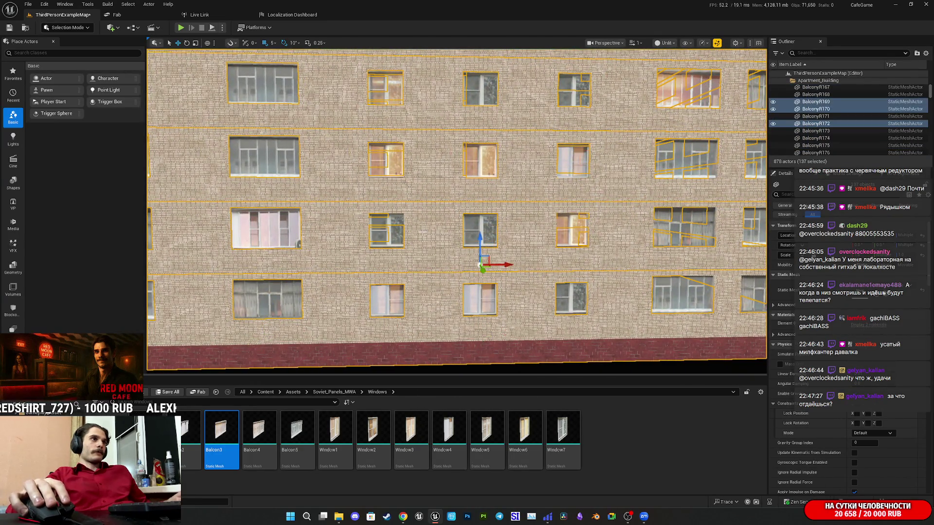
{"action": "left_click", "coordinate": [395, 234], "text": "ctrl"}
{"action": "left_click_drag", "start_coordinate": [437, 236], "coordinate": [445, 226]}
{"action": "left_click", "coordinate": [404, 280], "text": "ctrl"}
{"action": "left_click", "coordinate": [498, 277], "text": "ctrl"}
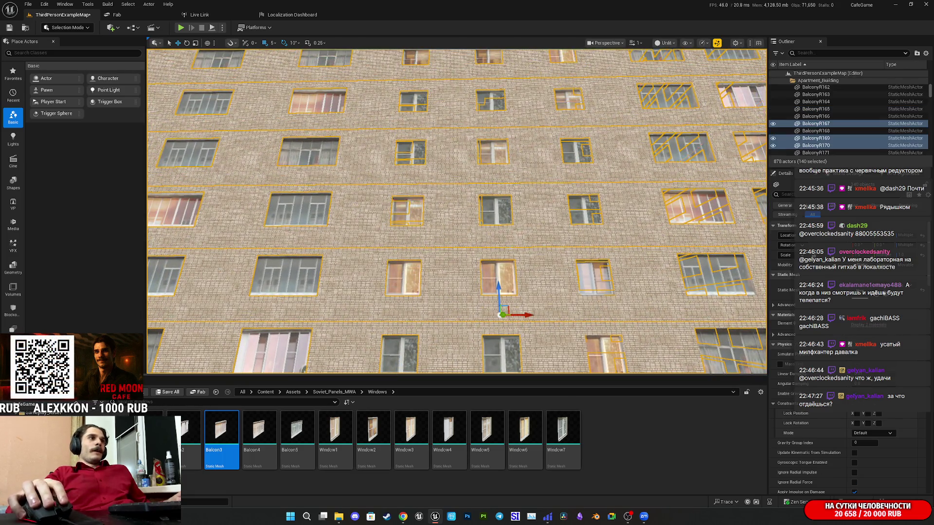
{"action": "left_click", "coordinate": [406, 214], "text": "ctrl"}
{"action": "left_click", "coordinate": [414, 157], "text": "ctrl"}
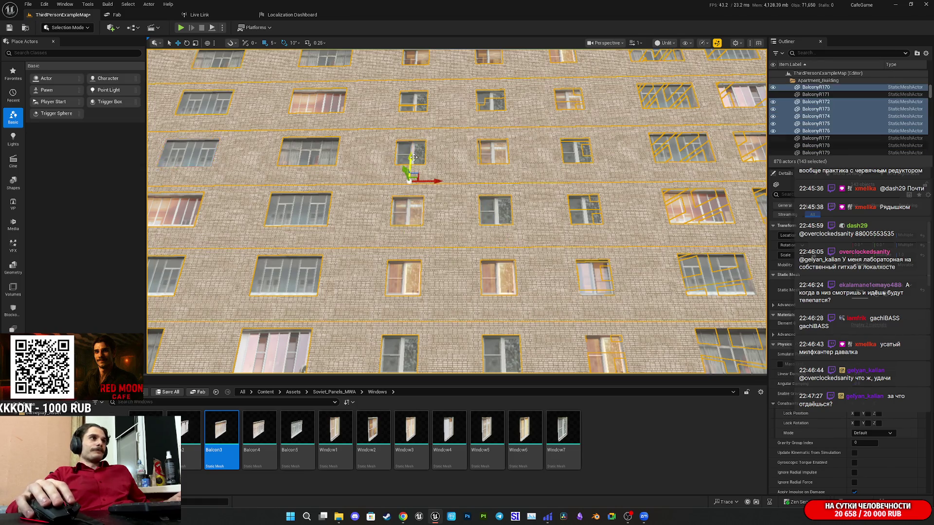
{"action": "left_click", "coordinate": [498, 154], "text": "ctrl"}
Continue along the wall adding windows, including BalconyR182, until 170 meshes are selected
{"action": "left_click_drag", "start_coordinate": [498, 155], "coordinate": [503, 288]}
{"action": "left_click", "coordinate": [399, 292], "text": "ctrl"}
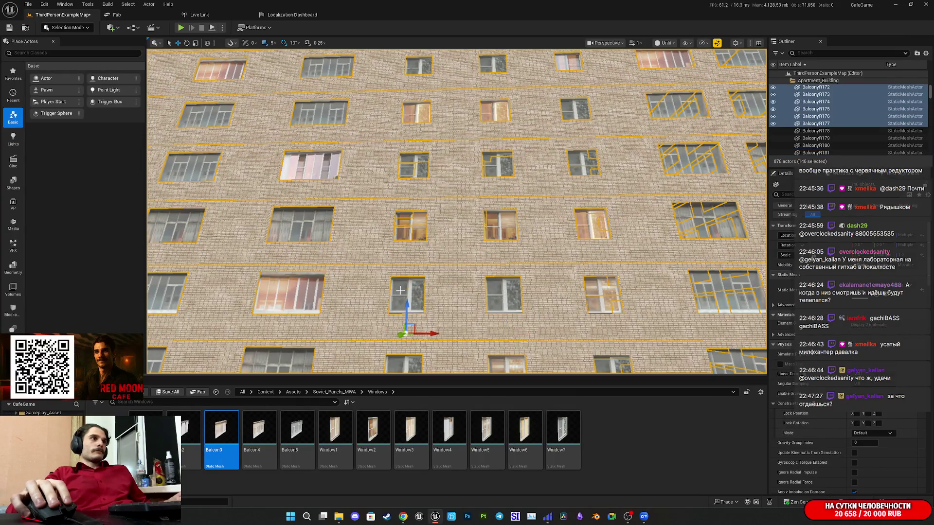
{"action": "left_click", "coordinate": [506, 228], "text": "ctrl"}
{"action": "left_click_drag", "start_coordinate": [506, 229], "coordinate": [506, 175]}
{"action": "left_click", "coordinate": [490, 326], "text": "ctrl"}
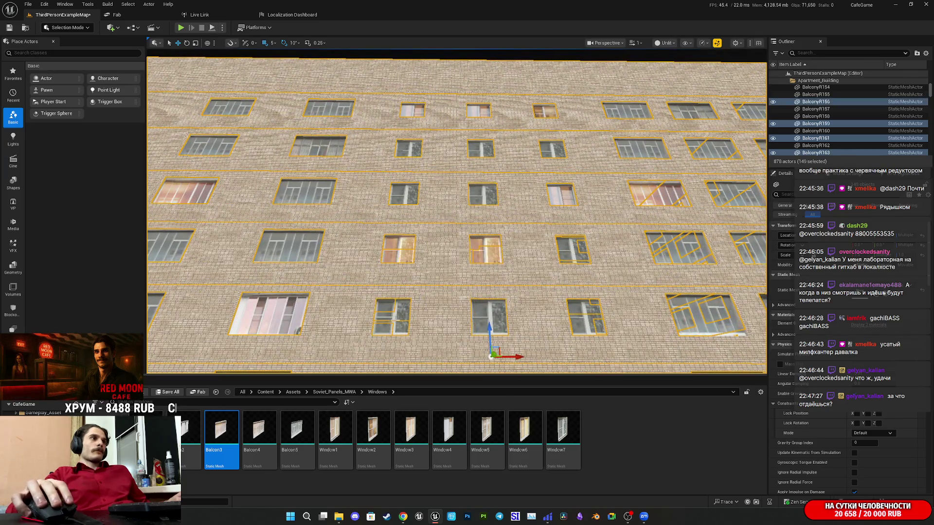
{"action": "left_click", "coordinate": [395, 320], "text": "ctrl"}
{"action": "left_click", "coordinate": [483, 257], "text": "ctrl"}
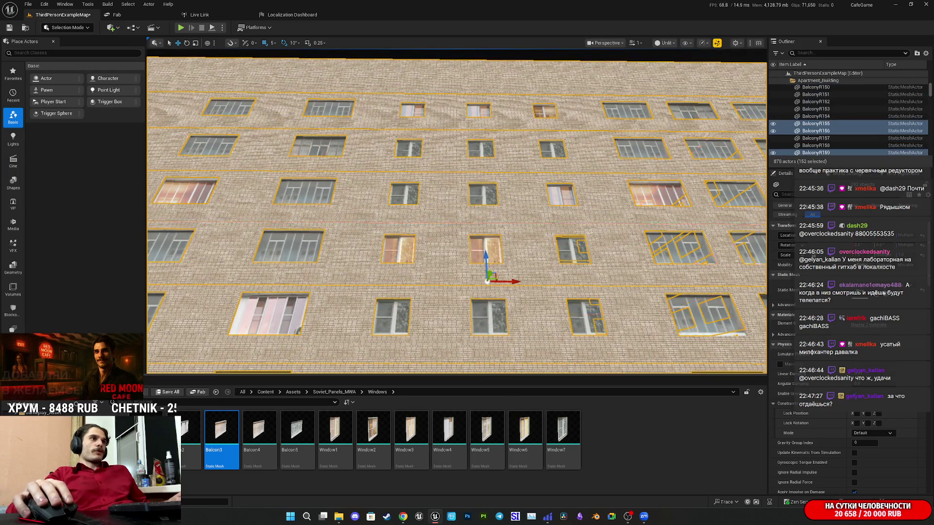
{"action": "left_click", "coordinate": [404, 190], "text": "ctrl"}
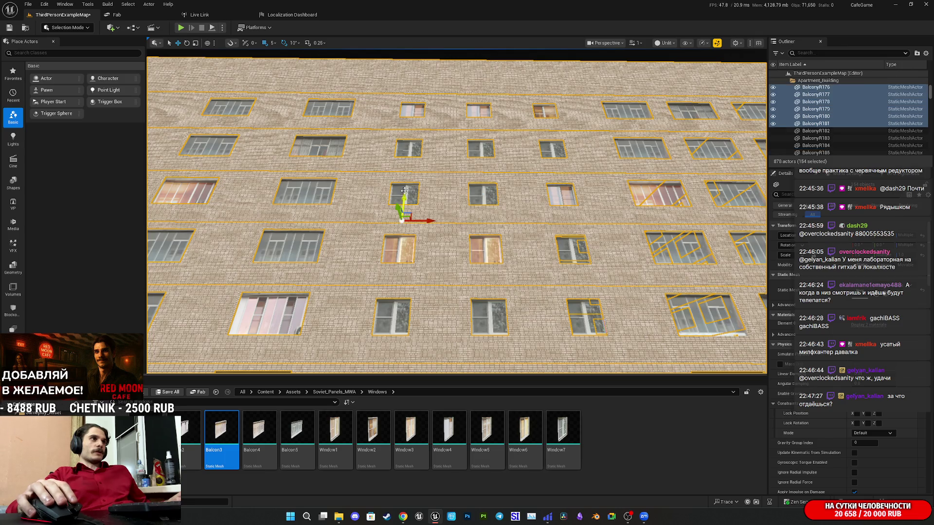
{"action": "left_click", "coordinate": [406, 148], "text": "ctrl"}
{"action": "left_click", "coordinate": [482, 149], "text": "ctrl"}
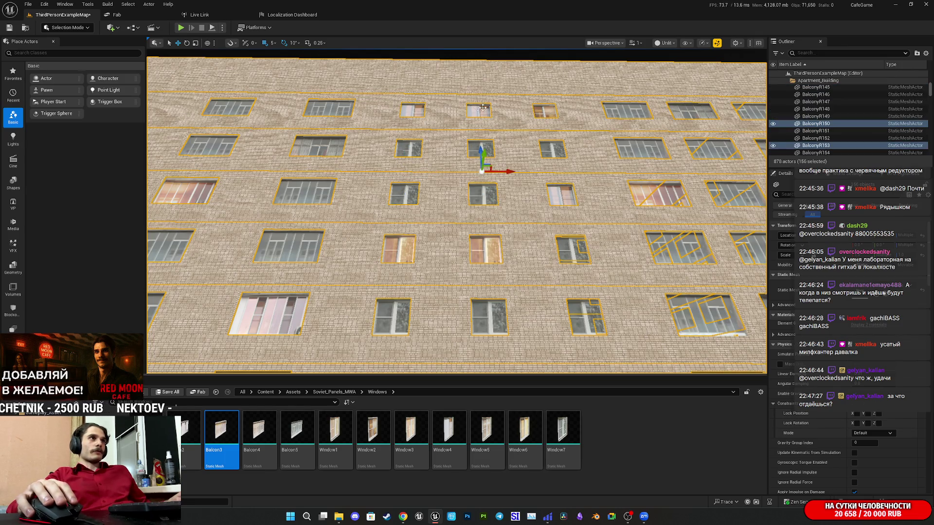
{"action": "left_click", "coordinate": [410, 109], "text": "ctrl"}
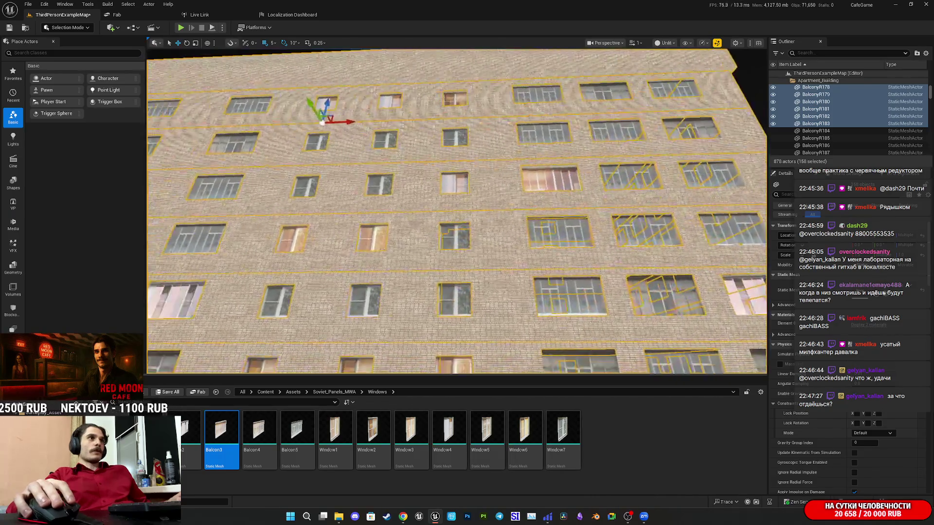
{"action": "left_click", "coordinate": [453, 128], "text": "ctrl"}
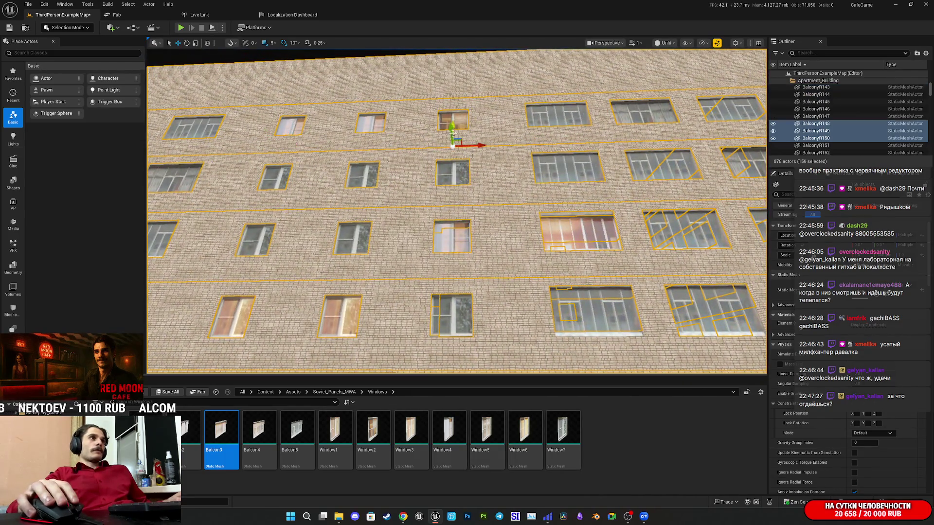
{"action": "left_click", "coordinate": [458, 174], "text": "ctrl"}
{"action": "left_click", "coordinate": [455, 237], "text": "ctrl"}
{"action": "left_click", "coordinate": [459, 234], "text": "ctrl"}
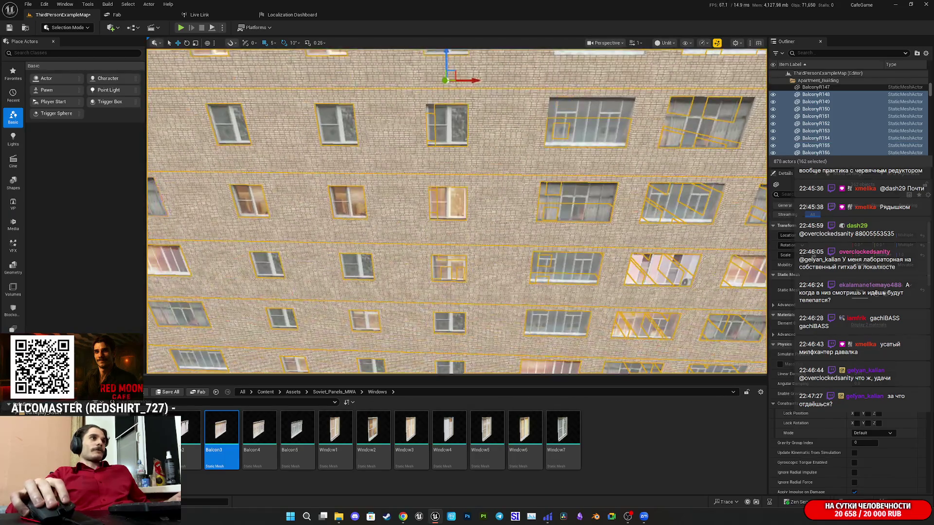
{"action": "left_click", "coordinate": [443, 138], "text": "ctrl"}
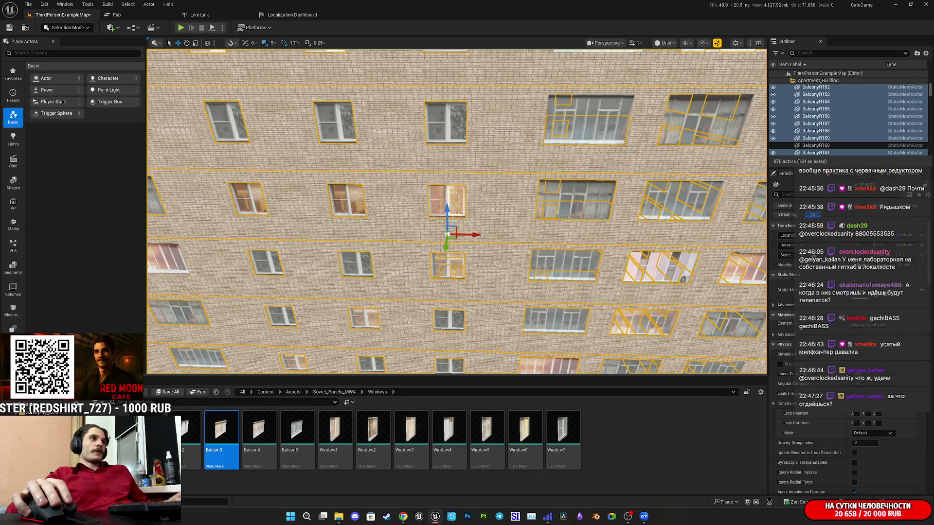
{"action": "left_click", "coordinate": [448, 266], "text": "ctrl"}
{"action": "left_click", "coordinate": [455, 323], "text": "ctrl"}
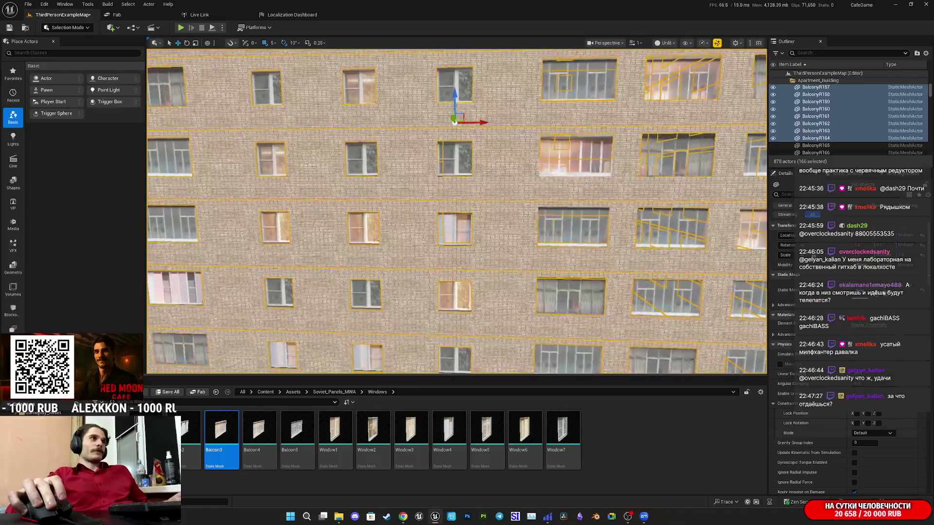
{"action": "left_click", "coordinate": [455, 156], "text": "ctrl"}
{"action": "left_click", "coordinate": [457, 234], "text": "ctrl"}
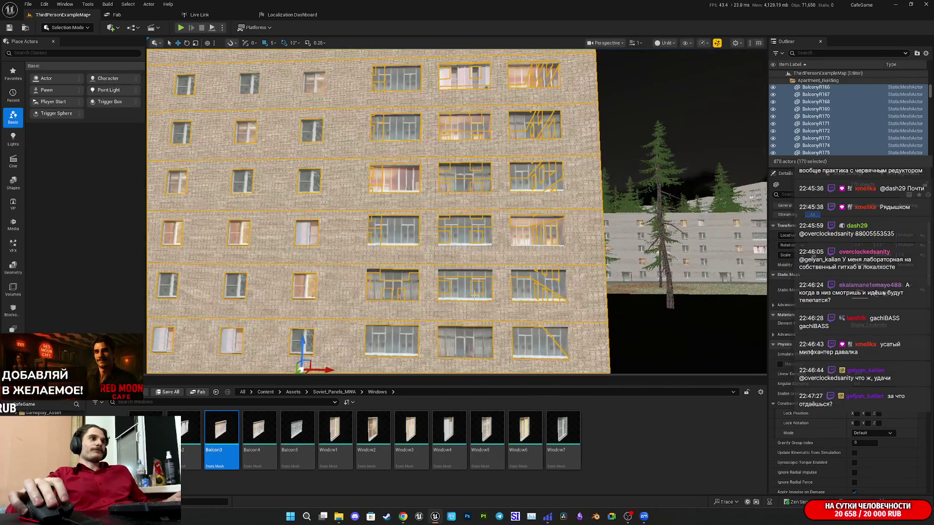
Add the side facade's balcony windows and every window row up to the top to the selection
{"action": "left_click", "coordinate": [407, 341], "text": "ctrl"}
{"action": "left_click", "coordinate": [465, 346], "text": "ctrl"}
{"action": "left_click", "coordinate": [540, 342], "text": "ctrl"}
{"action": "left_click", "coordinate": [522, 284], "text": "ctrl"}
{"action": "left_click", "coordinate": [448, 283], "text": "ctrl"}
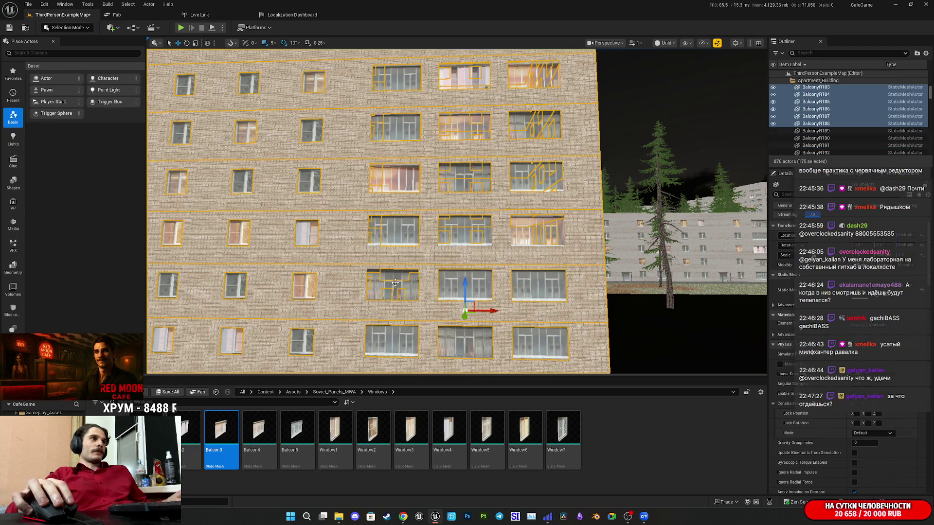
{"action": "left_click", "coordinate": [395, 283], "text": "ctrl"}
{"action": "left_click", "coordinate": [399, 238], "text": "ctrl"}
{"action": "left_click", "coordinate": [538, 238], "text": "ctrl"}
{"action": "left_click", "coordinate": [535, 177], "text": "ctrl"}
{"action": "left_click", "coordinate": [464, 178], "text": "ctrl"}
{"action": "left_click", "coordinate": [397, 130], "text": "ctrl"}
{"action": "left_click", "coordinate": [465, 130], "text": "ctrl"}
{"action": "left_click", "coordinate": [528, 132], "text": "ctrl"}
{"action": "scroll", "coordinate": [530, 146], "scroll_direction": "up", "scroll_amount": 5}
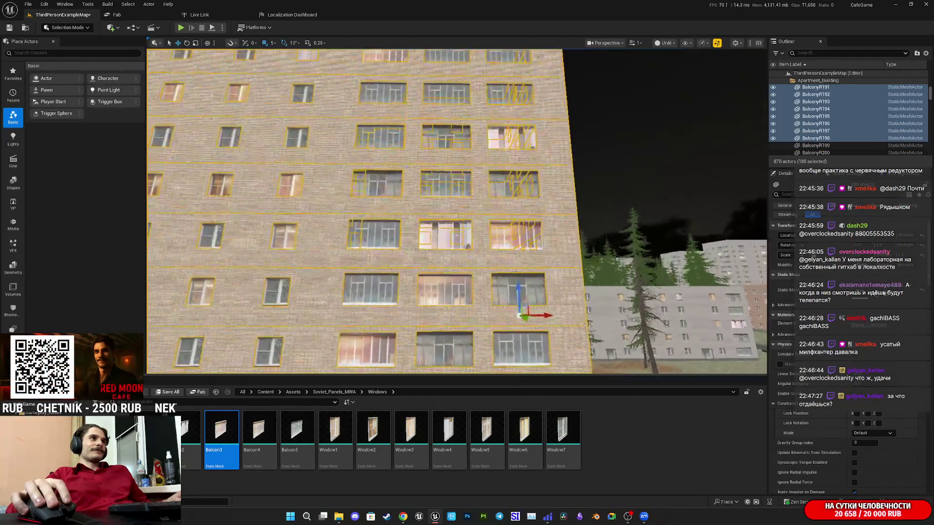
{"action": "left_click", "coordinate": [518, 305], "text": "ctrl"}
{"action": "left_click", "coordinate": [445, 306], "text": "ctrl"}
{"action": "left_click", "coordinate": [369, 305], "text": "ctrl"}
{"action": "left_click", "coordinate": [372, 249], "text": "ctrl"}
{"action": "left_click", "coordinate": [445, 250], "text": "ctrl"}
{"action": "left_click", "coordinate": [517, 253], "text": "ctrl"}
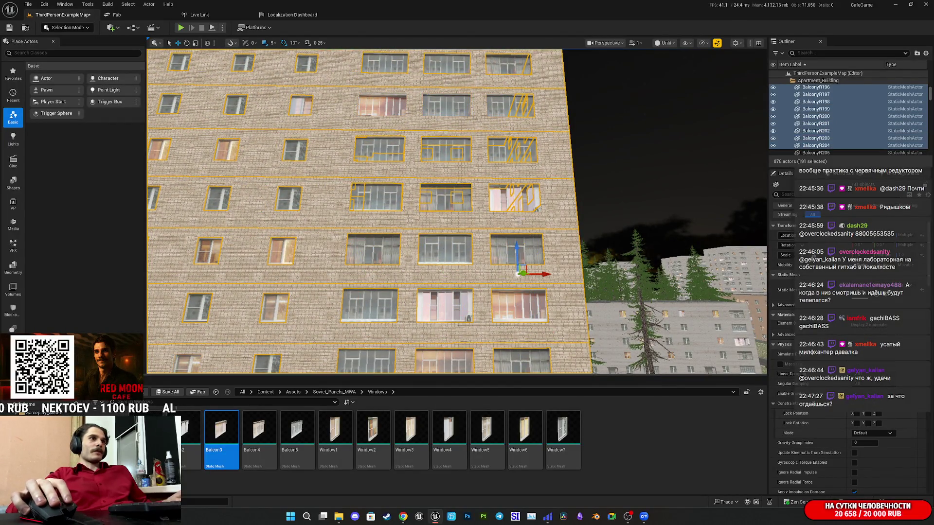
{"action": "left_click", "coordinate": [513, 205], "text": "ctrl"}
{"action": "left_click", "coordinate": [445, 199], "text": "ctrl"}
{"action": "left_click", "coordinate": [377, 197], "text": "ctrl"}
{"action": "left_click", "coordinate": [379, 151], "text": "ctrl"}
{"action": "left_click", "coordinate": [457, 156], "text": "ctrl"}
{"action": "left_click", "coordinate": [511, 150], "text": "ctrl"}
{"action": "left_click", "coordinate": [506, 105], "text": "ctrl"}
{"action": "left_click", "coordinate": [440, 104], "text": "ctrl"}
{"action": "left_click", "coordinate": [391, 106], "text": "ctrl"}
{"action": "scroll", "coordinate": [391, 106], "scroll_direction": "down", "scroll_amount": 3}
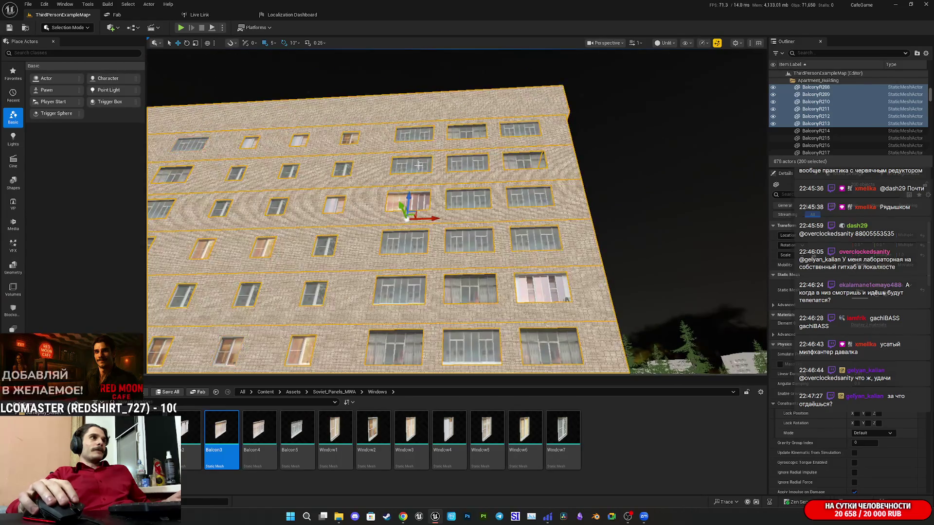
{"action": "left_click", "coordinate": [417, 166], "text": "ctrl"}
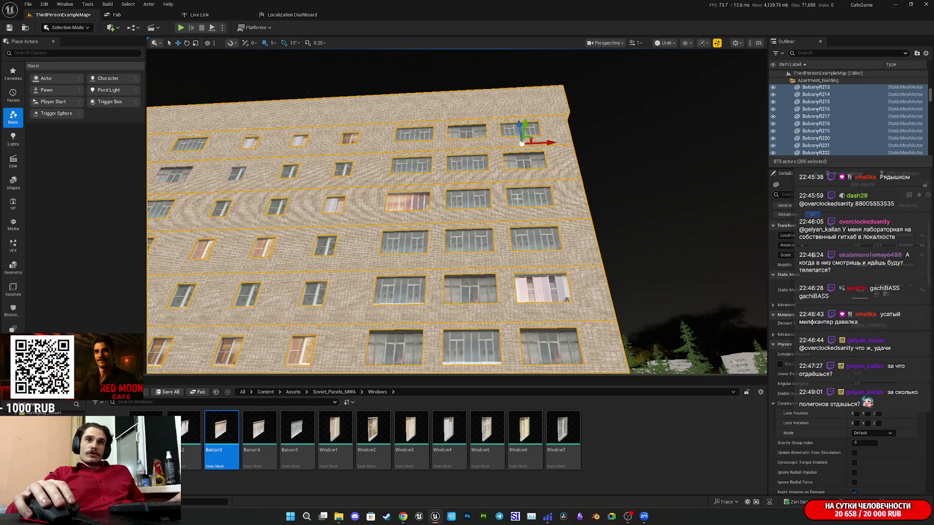
Fly around the building's corner and add its balconies and third- and fourth-row windows
{"action": "mouse_move", "coordinate": [517, 198]}
{"action": "left_mouse_down"}
{"action": "mouse_move", "coordinate": [574, 204]}
{"action": "mouse_move", "coordinate": [484, 211]}
{"action": "left_mouse_up"}
{"action": "left_click", "coordinate": [363, 305], "text": "ctrl"}
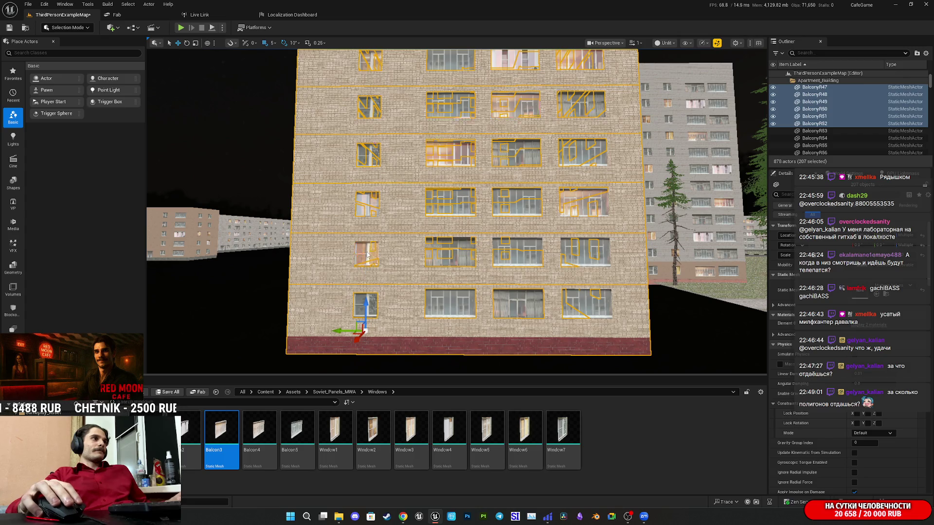
{"action": "left_click", "coordinate": [367, 207], "text": "ctrl"}
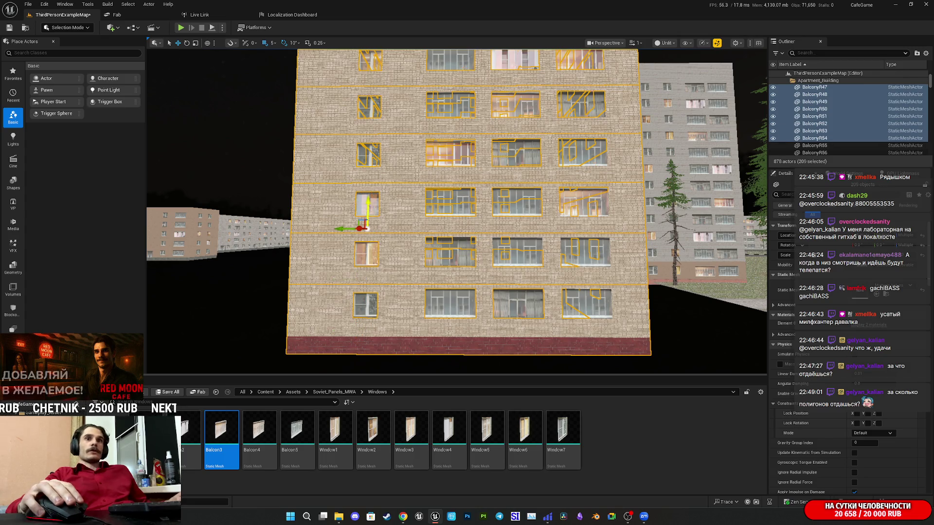
{"action": "left_click", "coordinate": [441, 306], "text": "ctrl"}
{"action": "left_click", "coordinate": [450, 256], "text": "ctrl"}
{"action": "left_click", "coordinate": [453, 208], "text": "ctrl"}
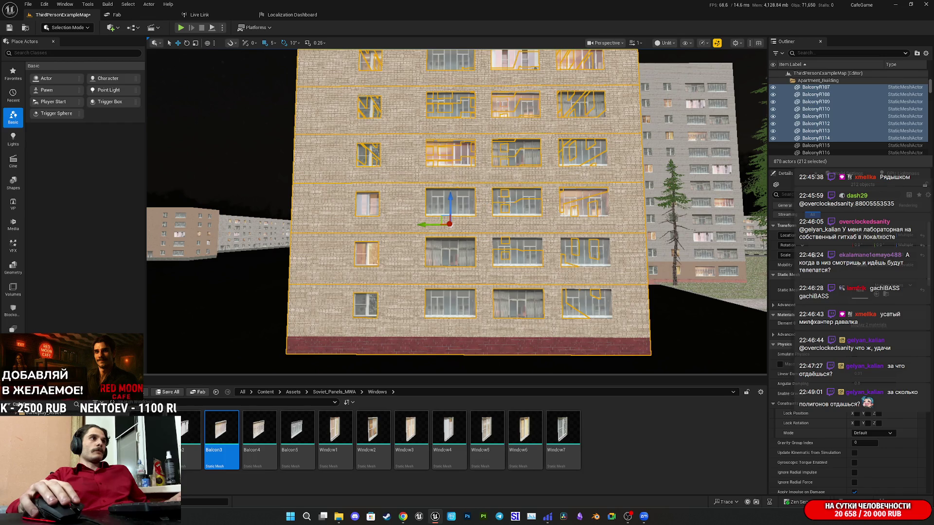
{"action": "left_click", "coordinate": [510, 204], "text": "ctrl"}
{"action": "left_click", "coordinate": [515, 249], "text": "ctrl"}
{"action": "left_click", "coordinate": [517, 303], "text": "ctrl"}
{"action": "left_click", "coordinate": [585, 304], "text": "ctrl"}
{"action": "left_click", "coordinate": [584, 253], "text": "ctrl"}
{"action": "scroll", "coordinate": [601, 211], "scroll_direction": "up", "scroll_amount": 3}
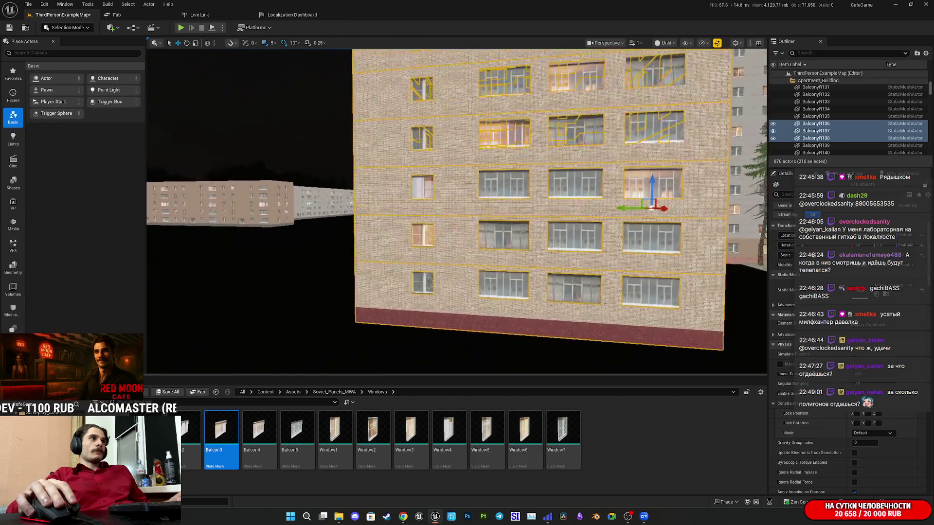
{"action": "left_click", "coordinate": [602, 210], "text": "ctrl"}
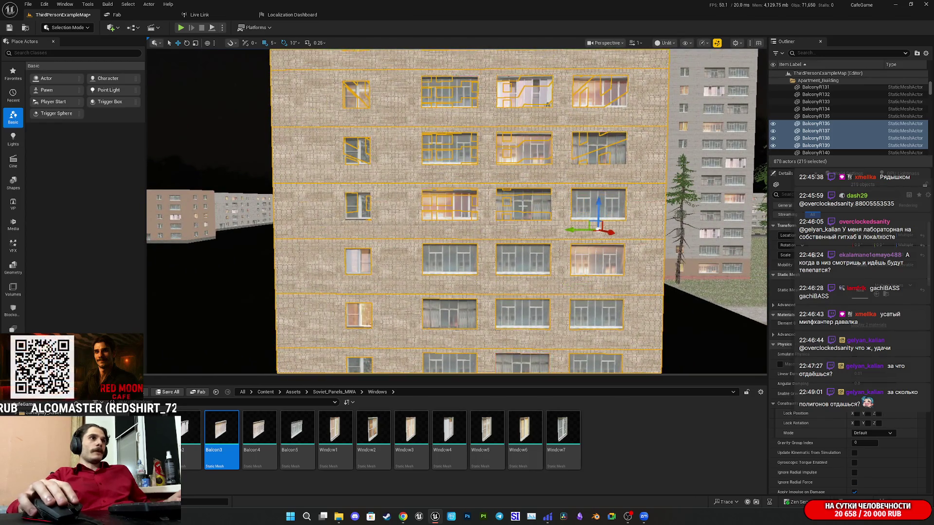
{"action": "left_click", "coordinate": [524, 206], "text": "ctrl"}
{"action": "left_click", "coordinate": [449, 207], "text": "ctrl"}
{"action": "left_click", "coordinate": [360, 209], "text": "ctrl"}
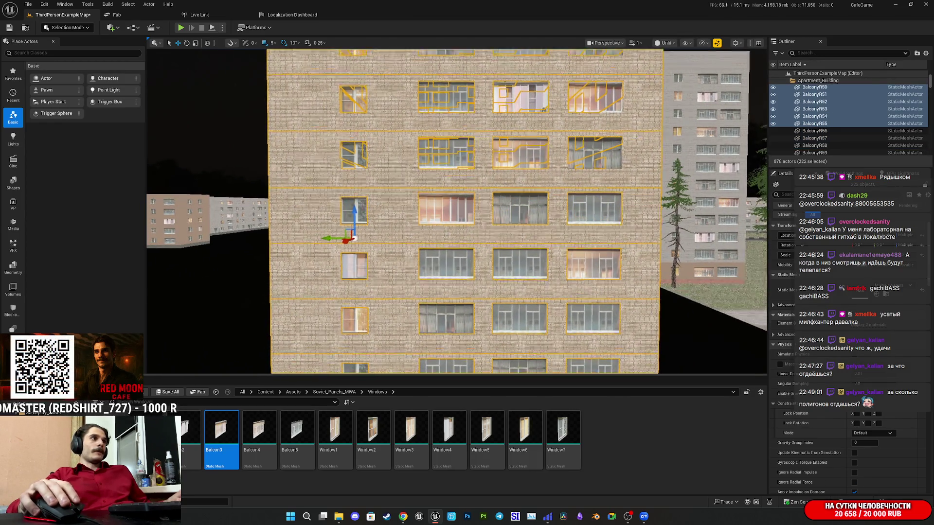
{"action": "left_click", "coordinate": [355, 267], "text": "ctrl"}
{"action": "left_click", "coordinate": [446, 265], "text": "ctrl"}
{"action": "left_click", "coordinate": [521, 265], "text": "ctrl"}
{"action": "left_click", "coordinate": [598, 214], "text": "ctrl"}
{"action": "left_click", "coordinate": [500, 210], "text": "ctrl"}
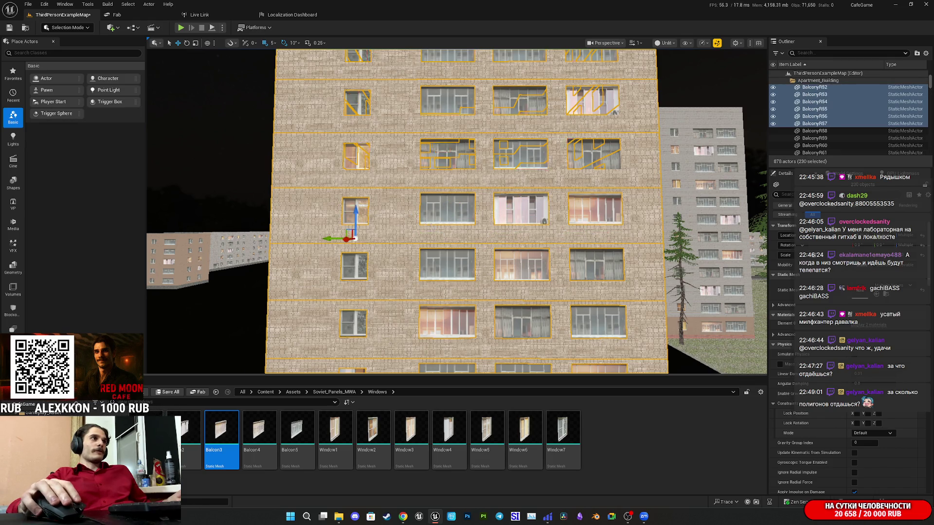
Add the remaining end-facade windows across all rows, passing 250 selected meshes
{"action": "left_click", "coordinate": [369, 311], "text": "ctrl"}
{"action": "left_click", "coordinate": [460, 311], "text": "ctrl"}
{"action": "left_click", "coordinate": [615, 252], "text": "ctrl"}
{"action": "left_click", "coordinate": [538, 253], "text": "ctrl"}
{"action": "left_click", "coordinate": [371, 250], "text": "ctrl"}
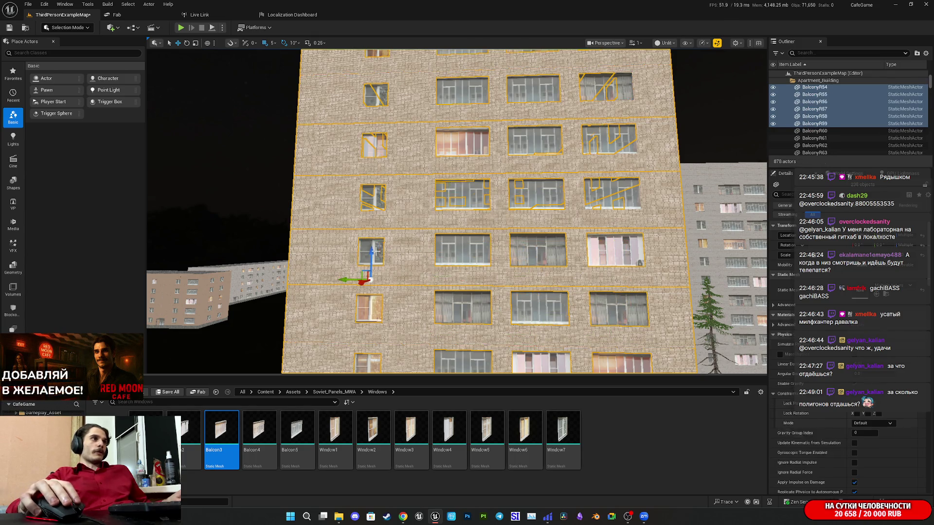
{"action": "left_click", "coordinate": [373, 197], "text": "ctrl"}
{"action": "left_click", "coordinate": [461, 199], "text": "ctrl"}
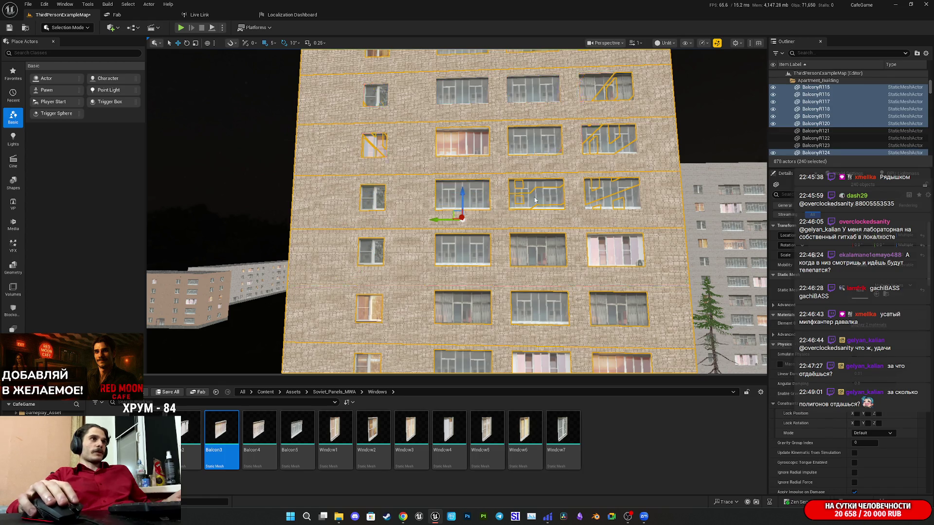
{"action": "left_click", "coordinate": [607, 141], "text": "ctrl"}
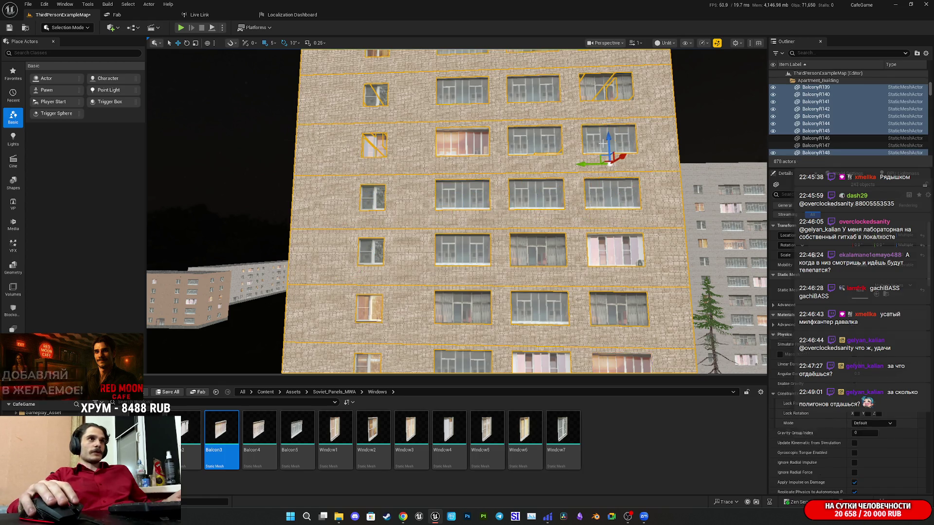
{"action": "left_click", "coordinate": [535, 141], "text": "ctrl"}
{"action": "left_click", "coordinate": [386, 148], "text": "ctrl"}
{"action": "scroll", "coordinate": [386, 147], "scroll_direction": "down", "scroll_amount": 4}
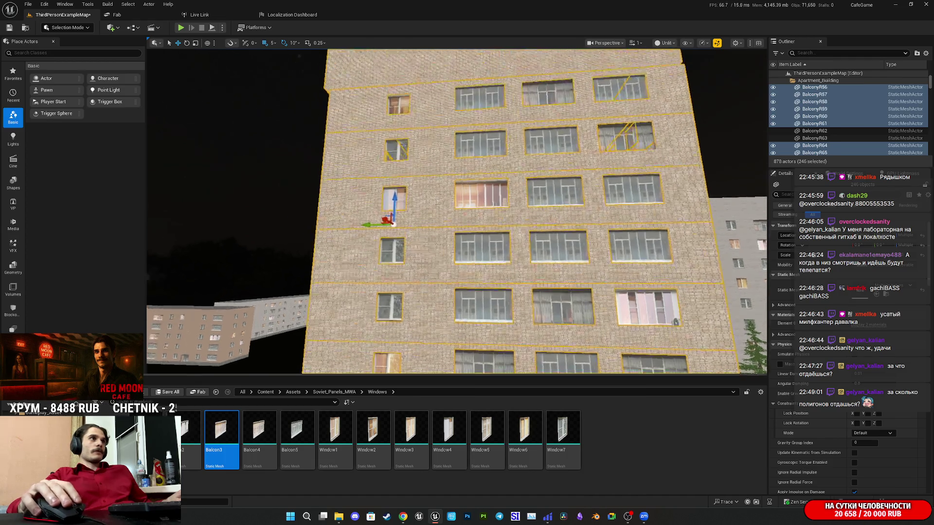
{"action": "left_click", "coordinate": [358, 243], "text": "ctrl"}
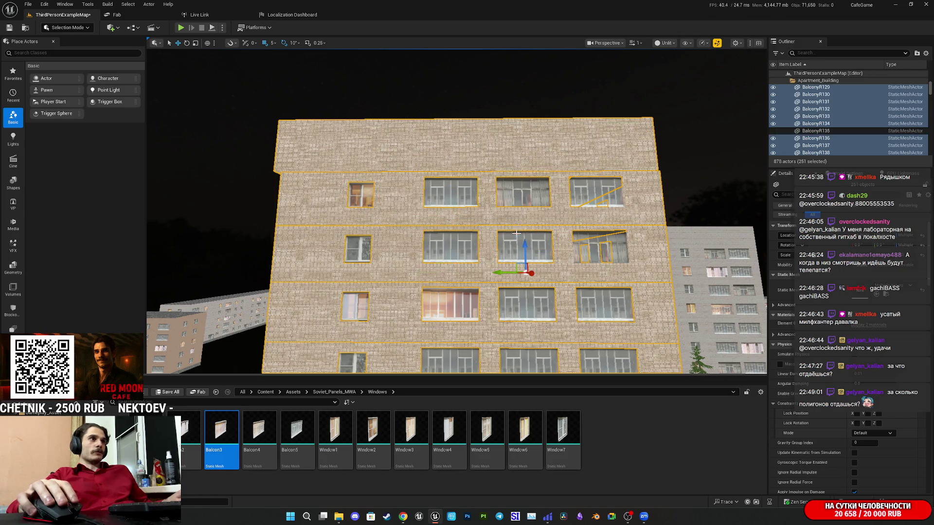
{"action": "left_click", "coordinate": [523, 194], "text": "ctrl"}
{"action": "left_click", "coordinate": [593, 258], "text": "ctrl"}
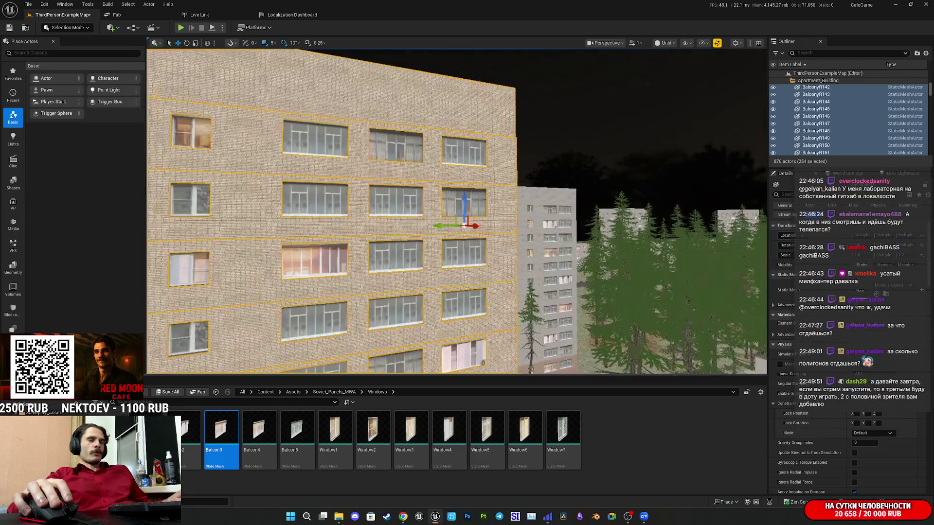
{"action": "key", "text": "s"}
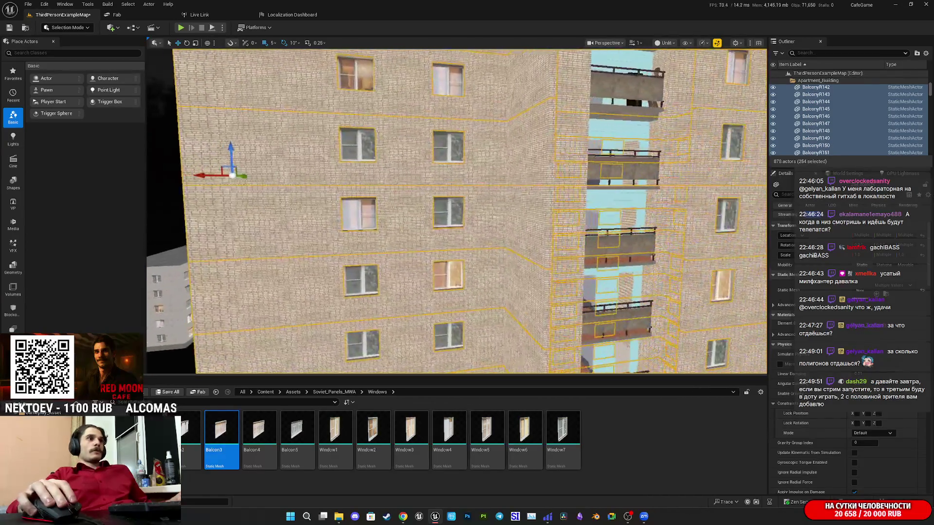
{"action": "key", "text": "w"}
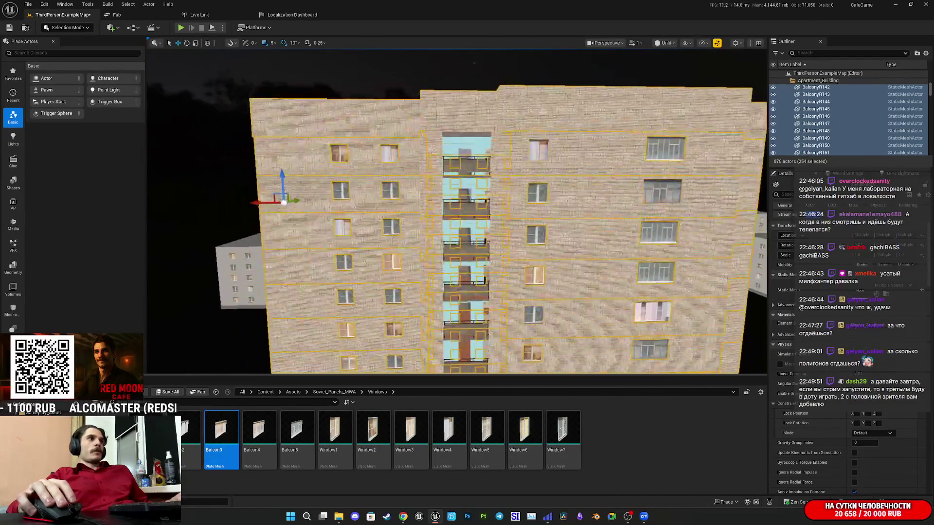
{"action": "key", "text": "q"}
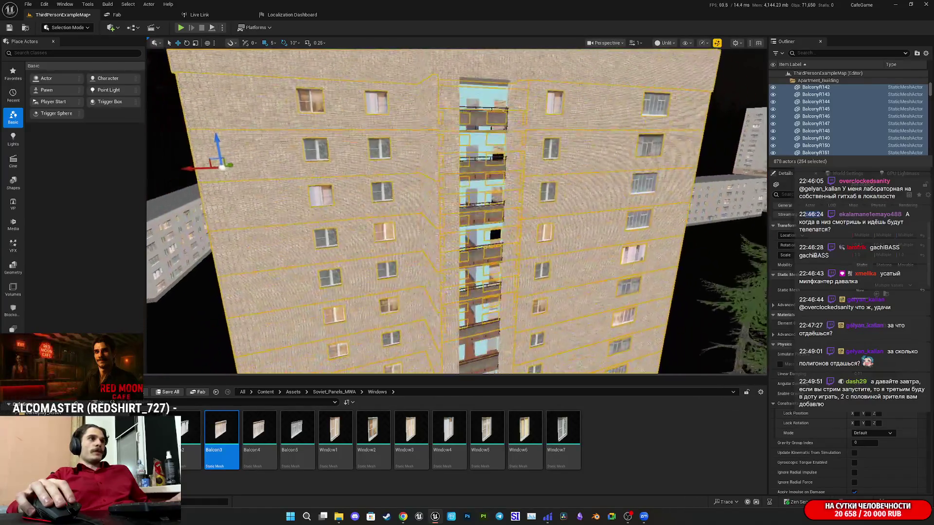
{"action": "key", "text": "e"}
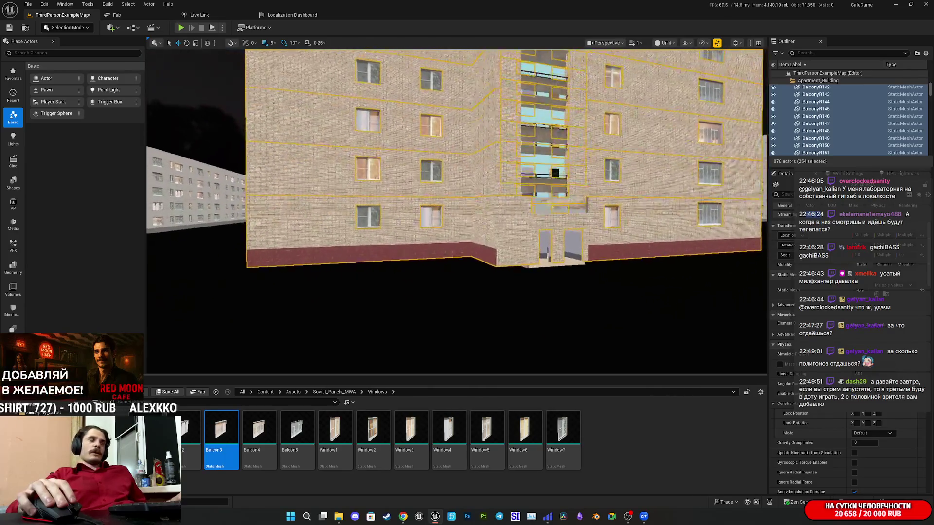
{"action": "key", "text": "w"}
{"action": "key", "text": "a"}
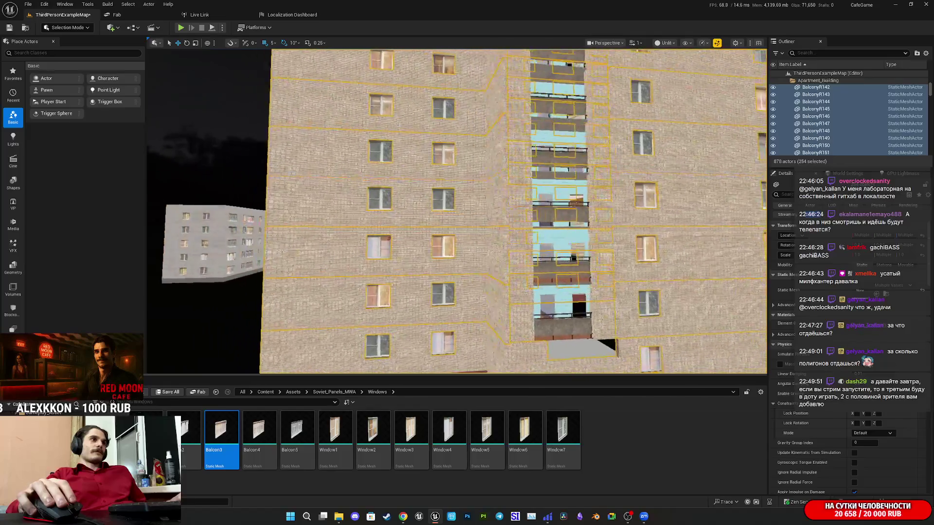
{"action": "key", "text": "a"}
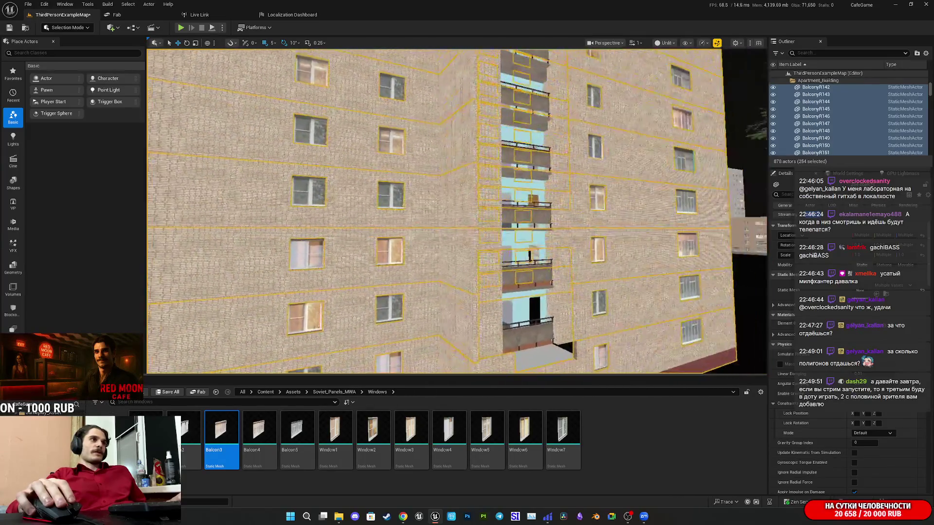
{"action": "key", "text": "a"}
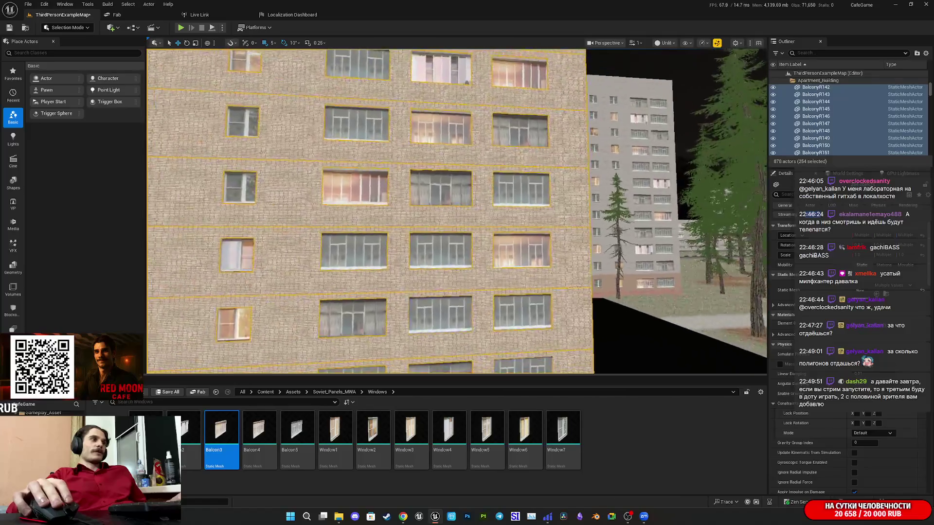
{"action": "key", "text": "a"}
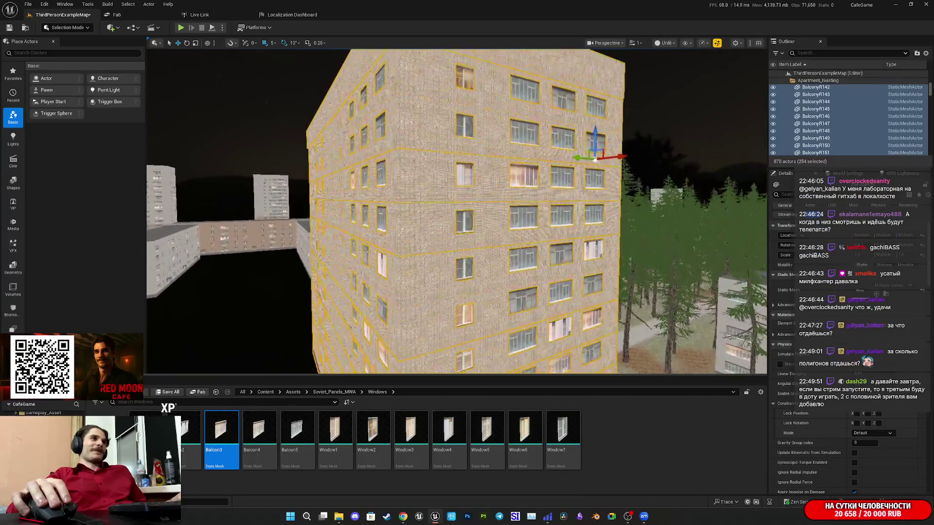
{"action": "key", "text": "a"}
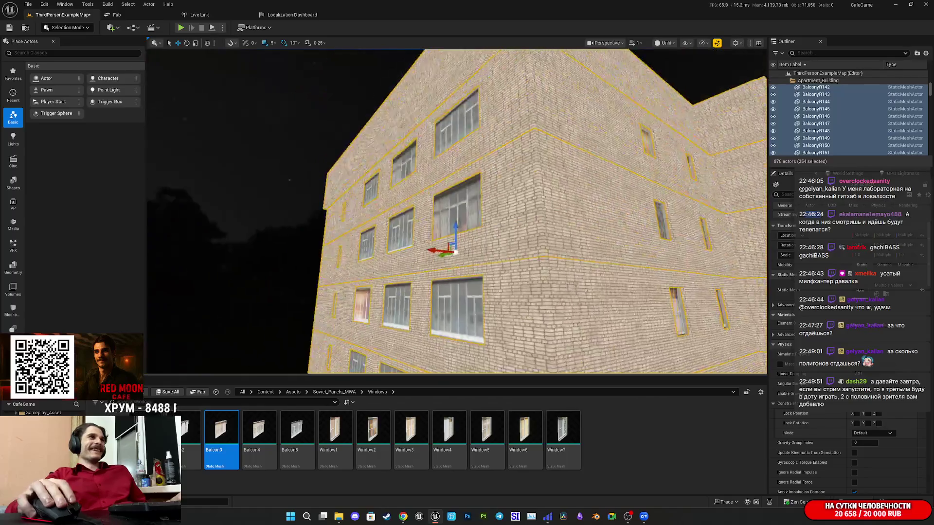
{"action": "key", "text": "a"}
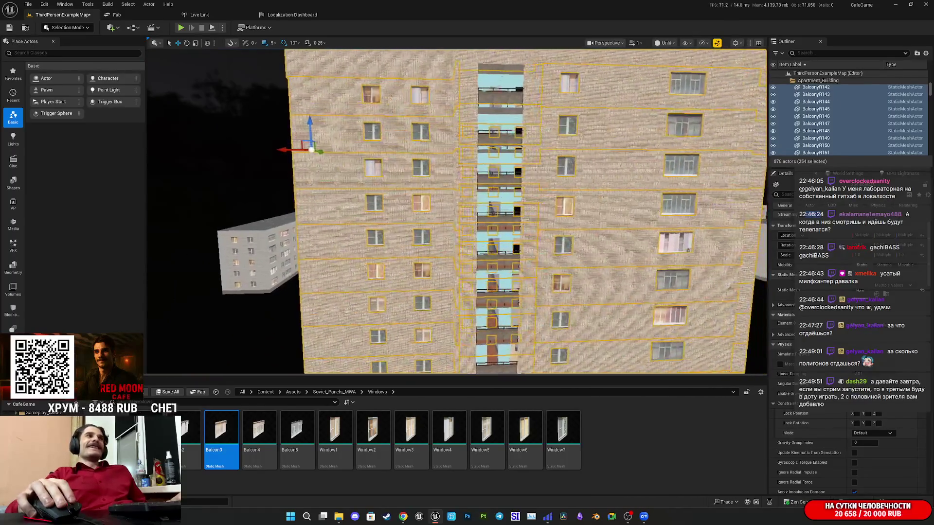
{"action": "left_click", "coordinate": [77, 29]}
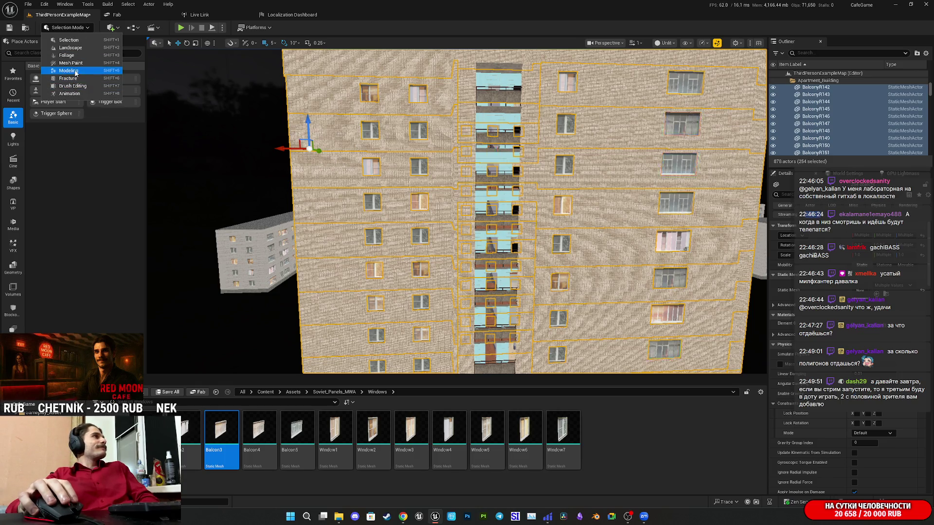
Switch the editor to Modeling Mode and show the XForm tool group
{"action": "left_click", "coordinate": [75, 70]}
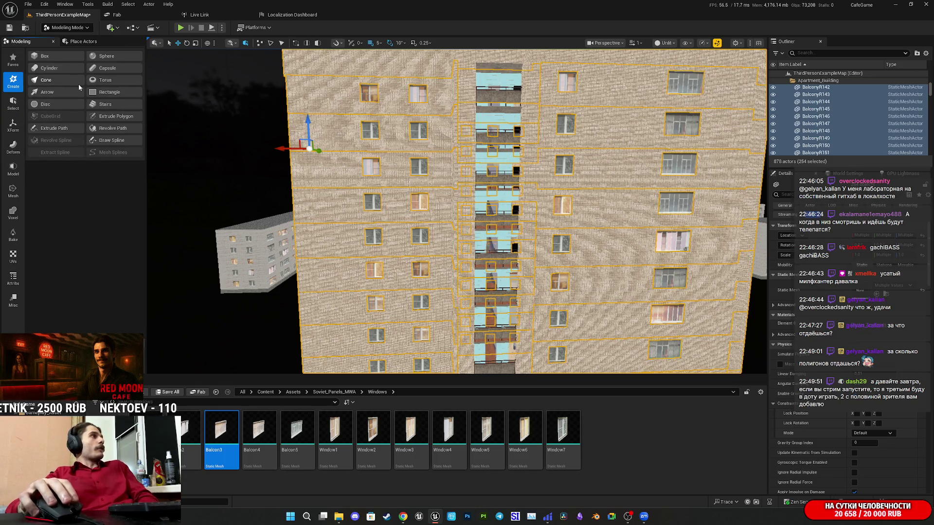
{"action": "left_click", "coordinate": [13, 125]}
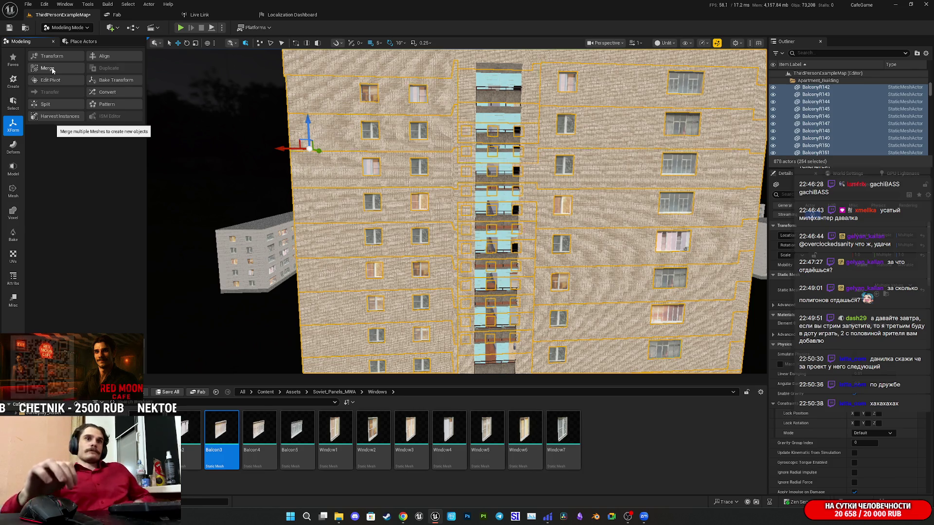
Start Merge on the 284 selected meshes, outputting a new 'Combined' object and deleting the inputs
{"action": "scroll", "coordinate": [458, 211], "scroll_direction": "down", "scroll_amount": 2}
{"action": "left_click_drag", "start_coordinate": [457, 211], "coordinate": [600, 199]}
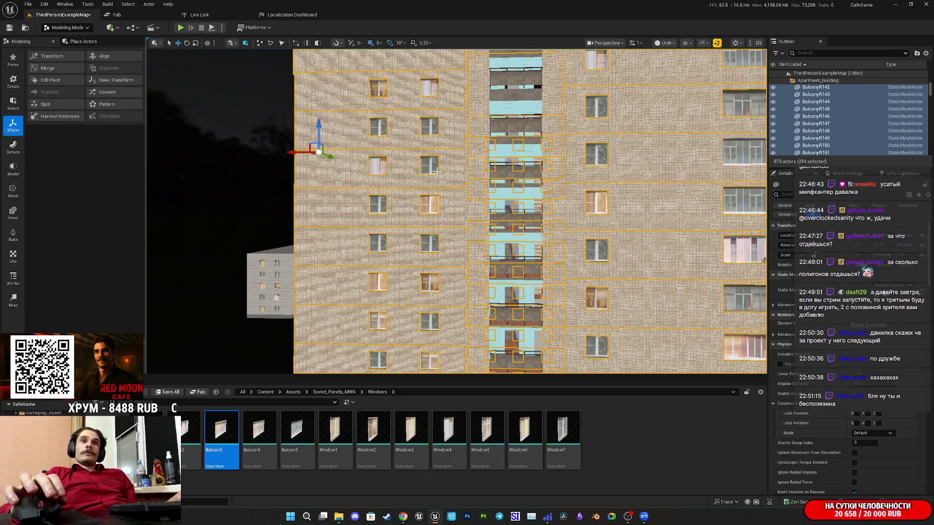
{"action": "mouse_move", "coordinate": [436, 170]}
{"action": "left_mouse_down"}
{"action": "mouse_move", "coordinate": [336, 175]}
{"action": "mouse_move", "coordinate": [335, 195]}
{"action": "left_mouse_up"}
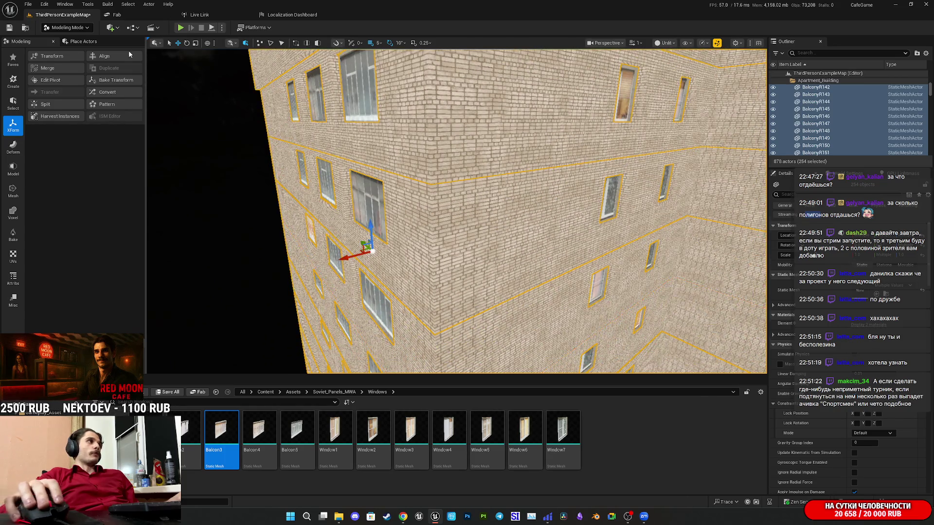
{"action": "left_click", "coordinate": [45, 68]}
{"action": "left_click", "coordinate": [459, 363]}
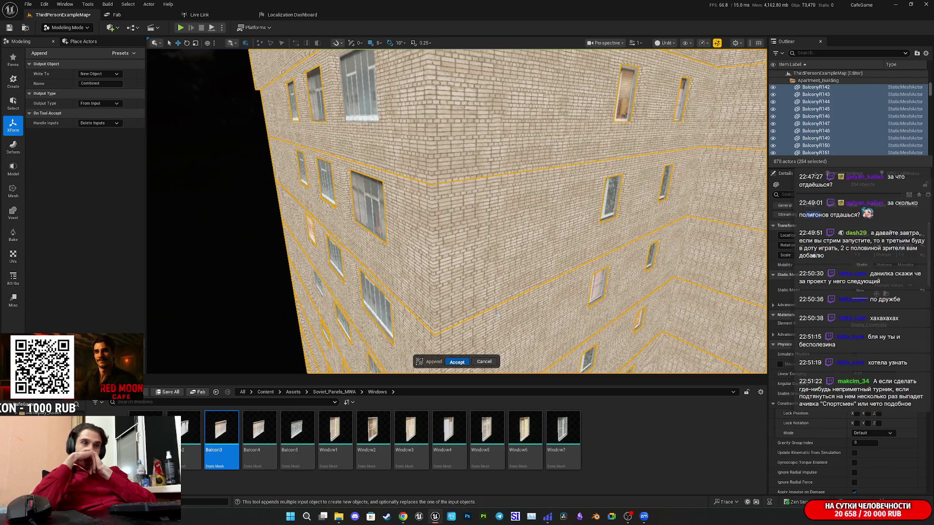
Confirm the merge into Combined64 and check it by toggling its visibility off and on
{"action": "key", "text": "Return"}
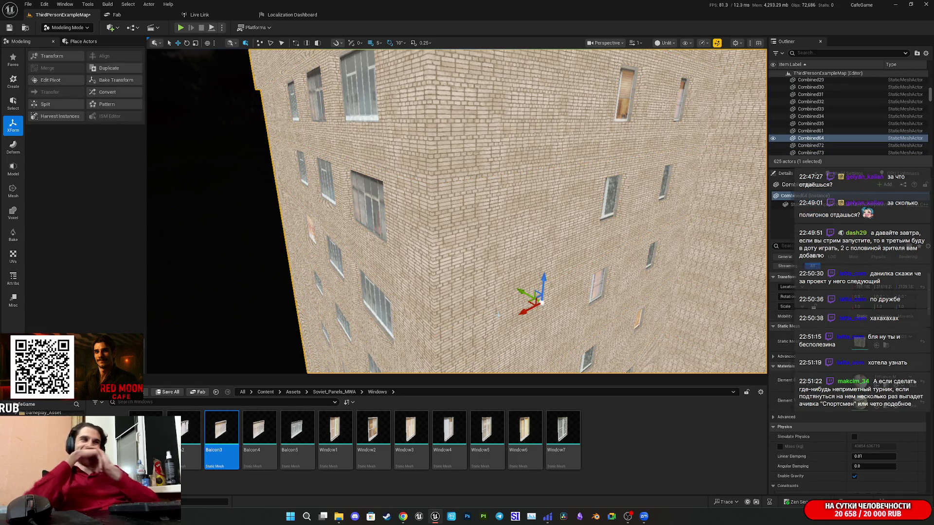
{"action": "mouse_move", "coordinate": [477, 269]}
{"action": "left_mouse_down"}
{"action": "mouse_move", "coordinate": [486, 307]}
{"action": "mouse_move", "coordinate": [486, 268]}
{"action": "mouse_move", "coordinate": [476, 262]}
{"action": "mouse_move", "coordinate": [549, 263]}
{"action": "left_mouse_up"}
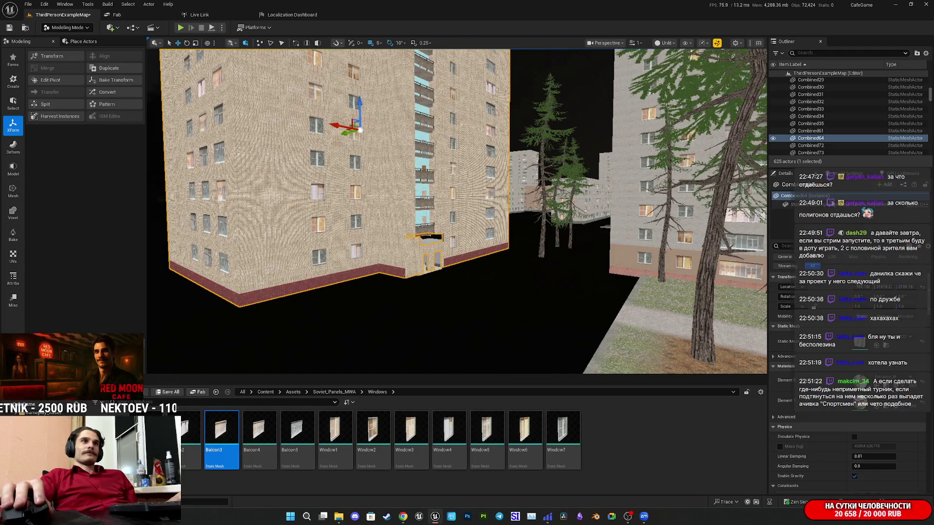
{"action": "left_click", "coordinate": [774, 139]}
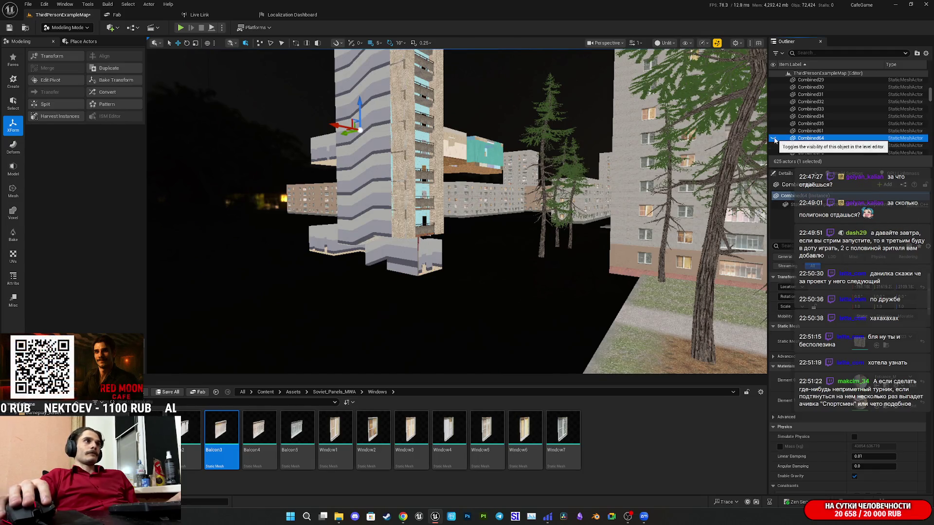
{"action": "left_click", "coordinate": [774, 138]}
{"action": "key", "text": "s"}
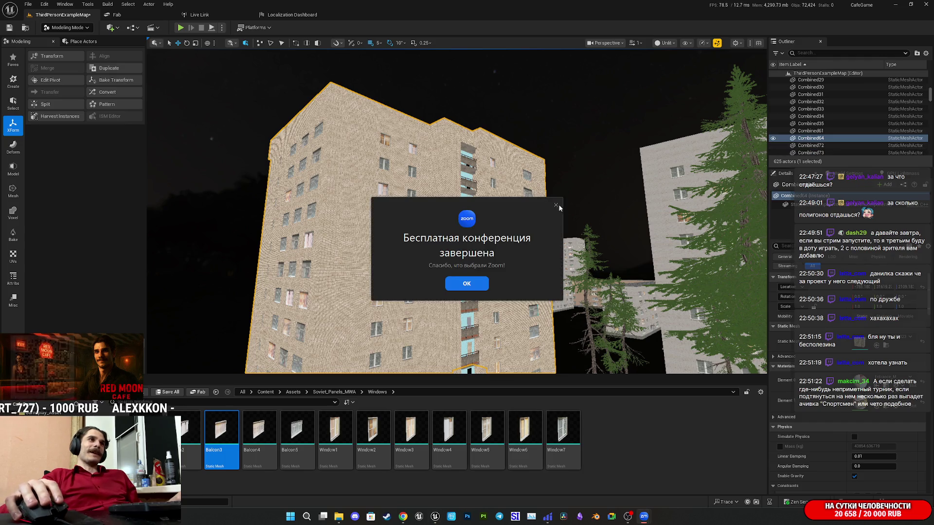
Dismiss the Zoom notice, copy the meeting invite link, and bring Telegram to the front
{"action": "left_click", "coordinate": [557, 203]}
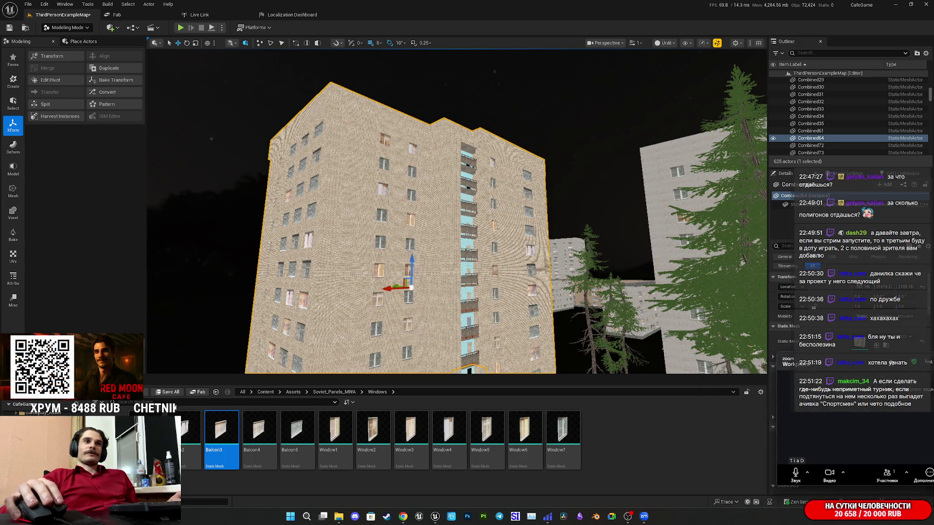
{"action": "left_click_drag", "start_coordinate": [814, 380], "coordinate": [764, 372]}
{"action": "left_click", "coordinate": [781, 480]}
{"action": "left_click", "coordinate": [793, 469]}
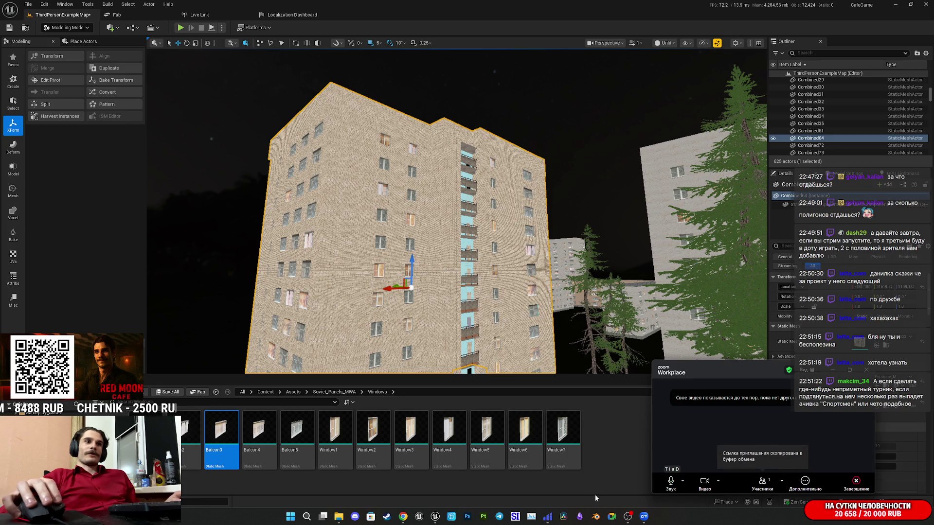
{"action": "left_click", "coordinate": [499, 516]}
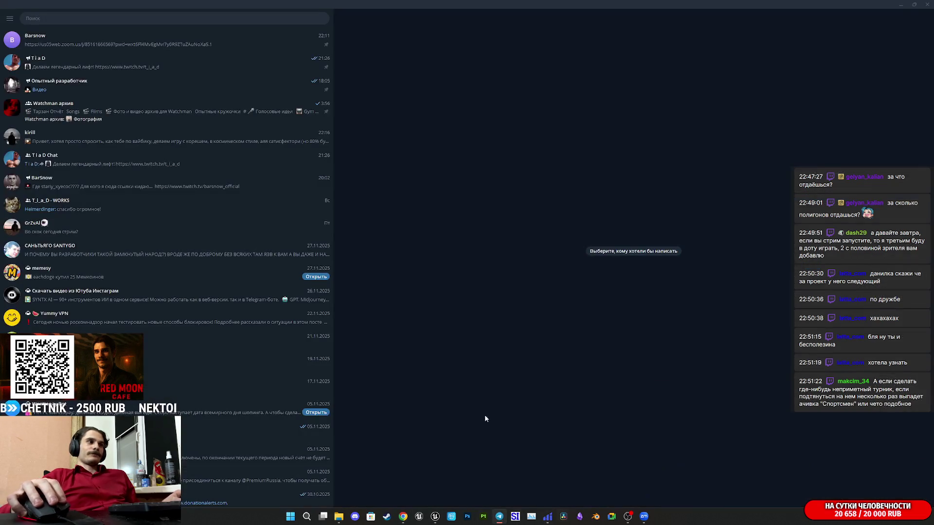
Paste and send the copied Zoom link in the contact's chat, then minimize Telegram
{"action": "left_click", "coordinate": [144, 47]}
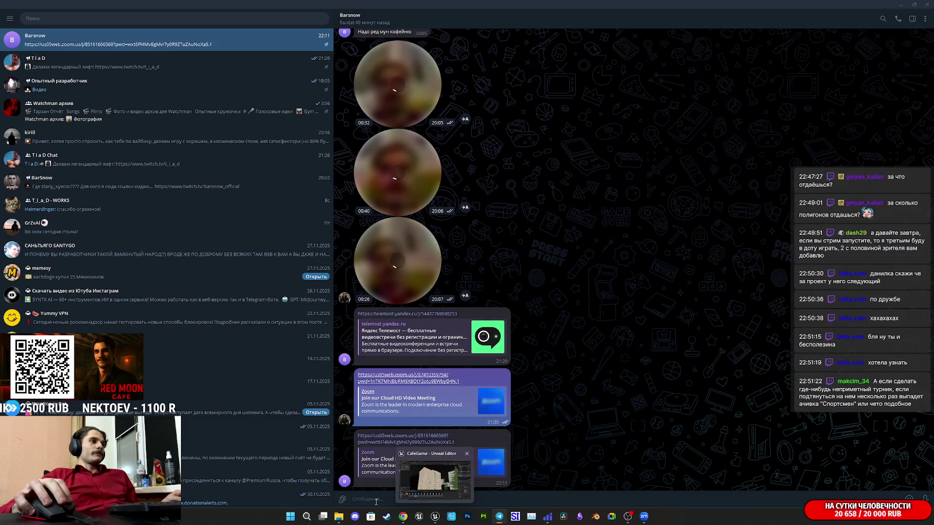
{"action": "key", "text": "ctrl+v"}
{"action": "key", "text": "Return"}
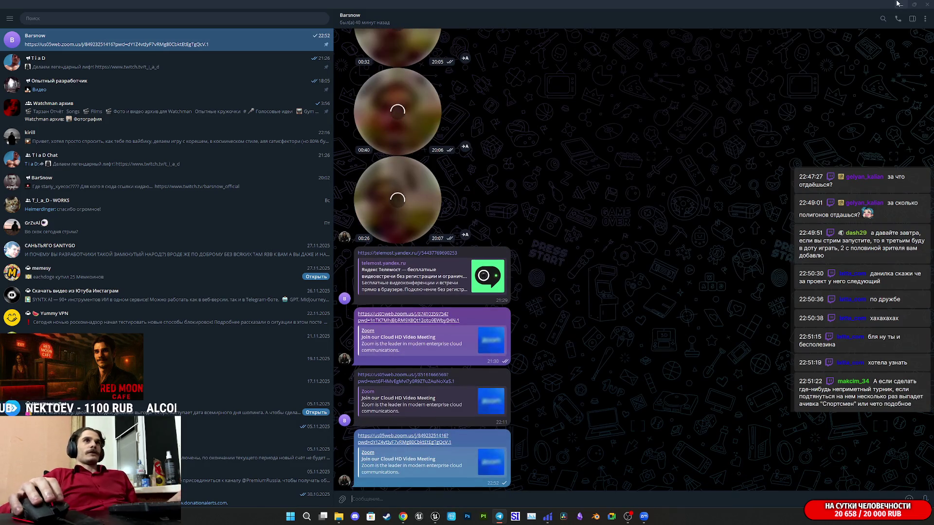
{"action": "left_click", "coordinate": [896, 3]}
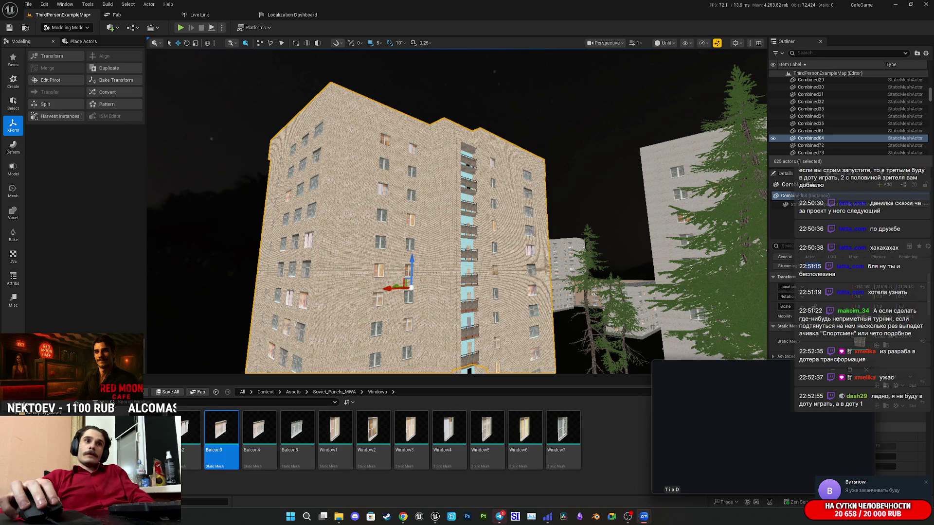
Dismiss the notification and save all unsaved level changes, confirming Save Selected
{"action": "left_click", "coordinate": [926, 483]}
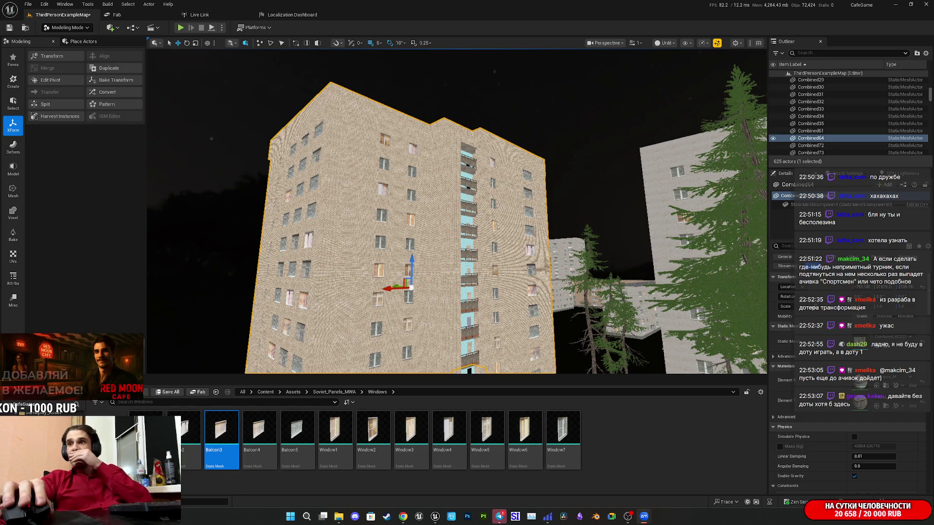
{"action": "left_click", "coordinate": [169, 393]}
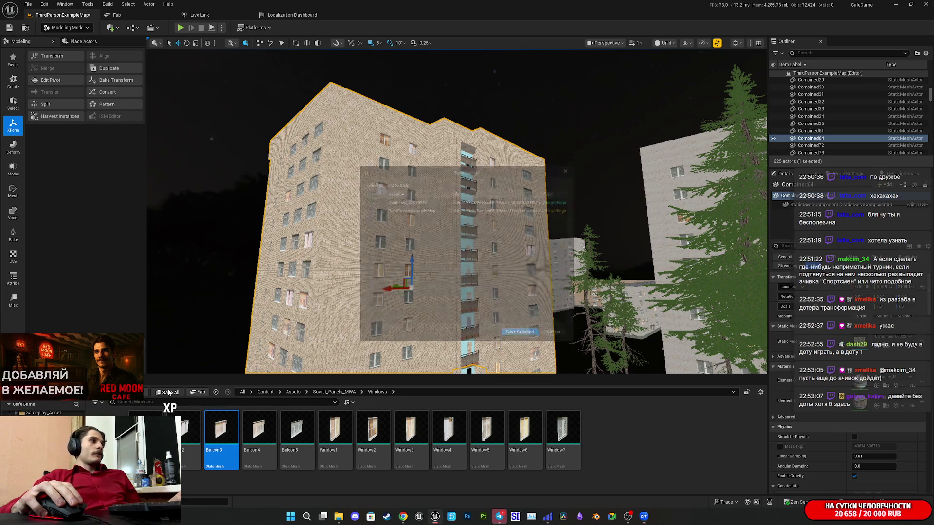
{"action": "left_click", "coordinate": [523, 341]}
Hide and re-show the apartment block in the Outliner, then open its merged mesh Combined_6C023EFC
{"action": "left_click_drag", "start_coordinate": [520, 332], "coordinate": [476, 321]}
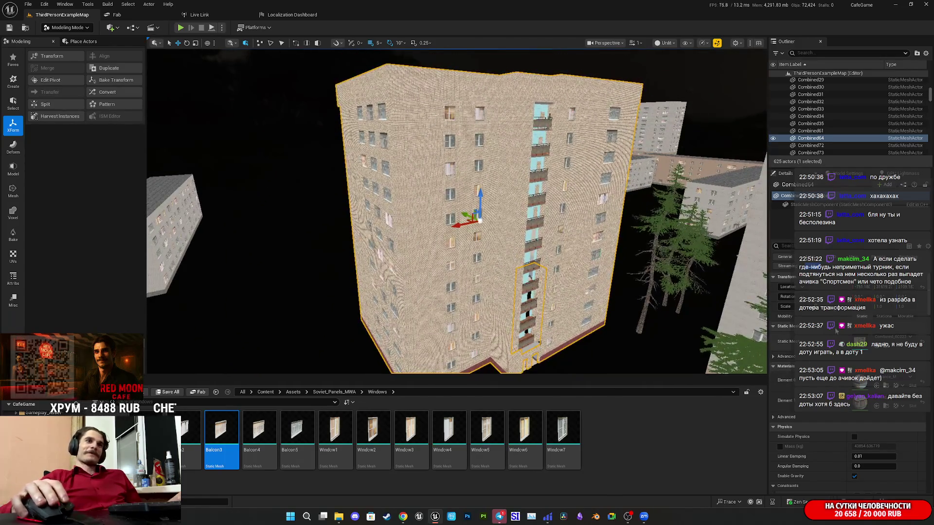
{"action": "left_click", "coordinate": [773, 139]}
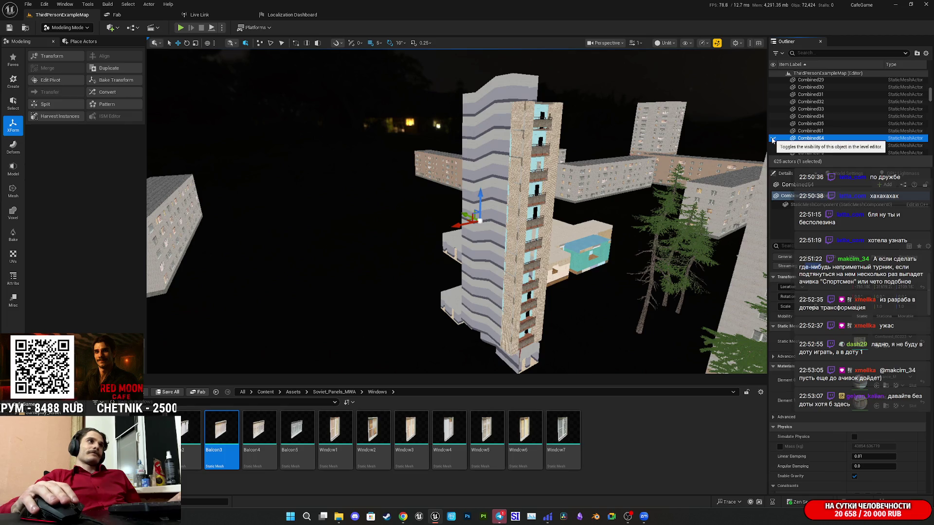
{"action": "left_click", "coordinate": [773, 139]}
{"action": "left_click", "coordinate": [772, 138]}
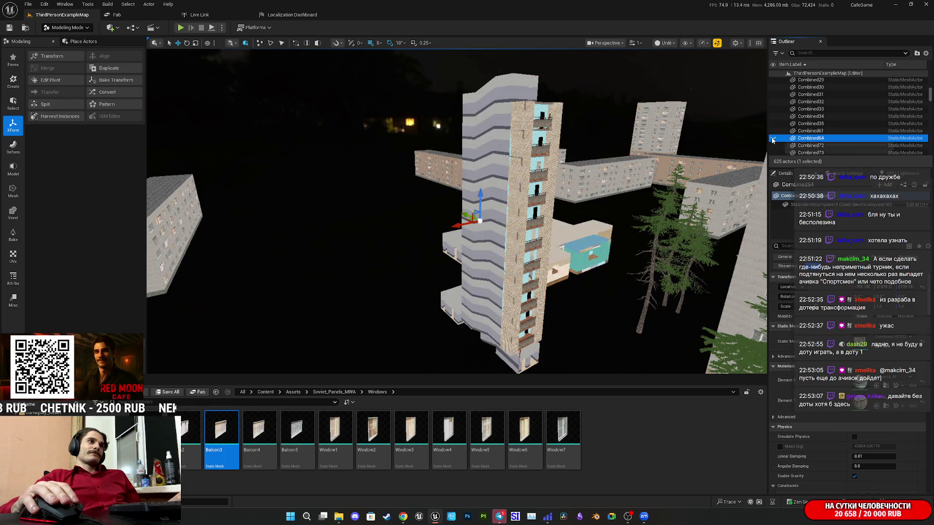
{"action": "left_click_drag", "start_coordinate": [487, 218], "coordinate": [443, 219]}
{"action": "key", "text": "ctrl+e"}
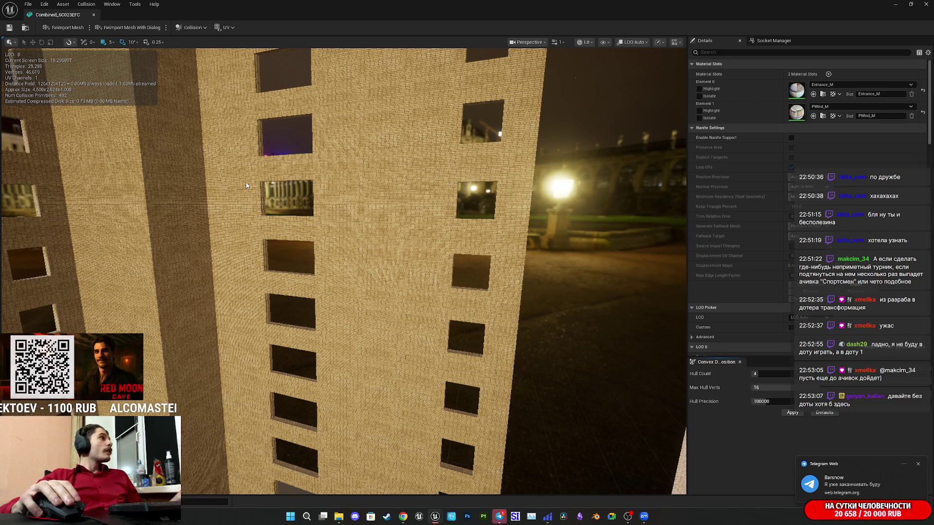
Fly the Combined_6C023EFC mesh editor camera up to a window, then close the mesh editor
{"action": "mouse_move", "coordinate": [246, 186]}
{"action": "left_mouse_down"}
{"action": "mouse_move", "coordinate": [239, 155]}
{"action": "mouse_move", "coordinate": [202, 335]}
{"action": "left_mouse_up"}
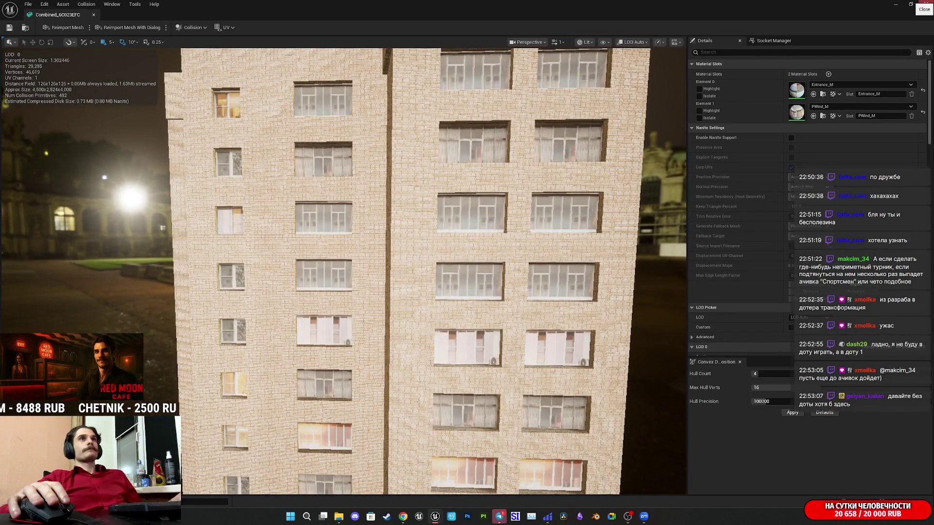
{"action": "left_click", "coordinate": [927, 4]}
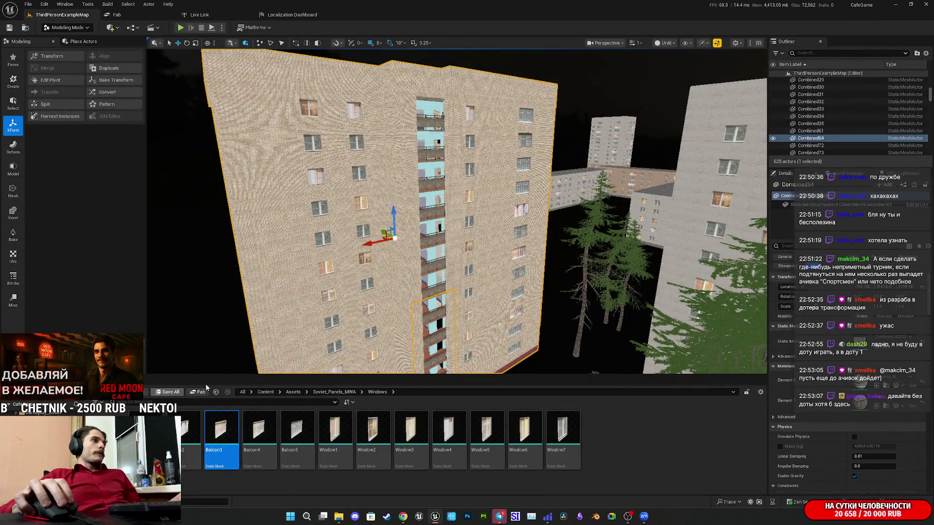
{"action": "mouse_move", "coordinate": [428, 318]}
{"action": "left_mouse_down"}
{"action": "mouse_move", "coordinate": [346, 316]}
{"action": "mouse_move", "coordinate": [341, 306]}
{"action": "mouse_move", "coordinate": [346, 326]}
{"action": "left_mouse_up"}
{"action": "left_click_drag", "start_coordinate": [452, 308], "coordinate": [452, 308]}
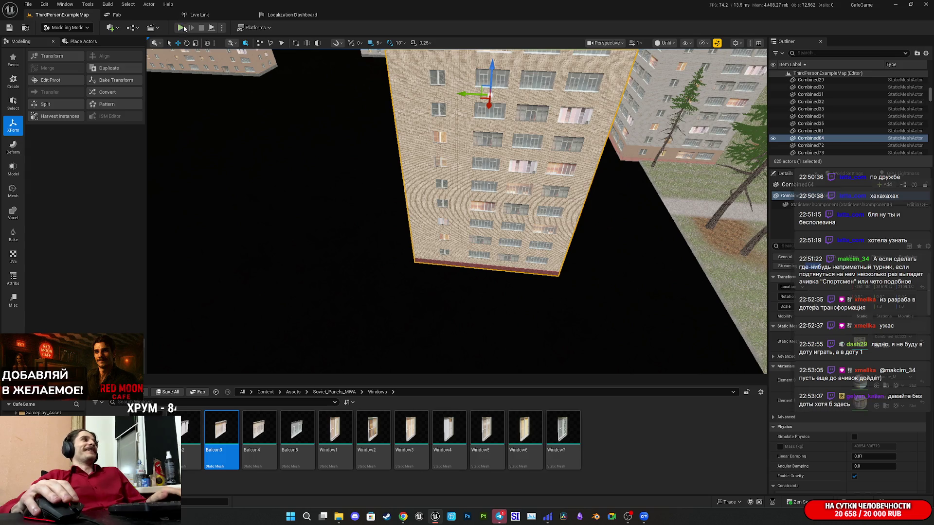
{"action": "key", "text": "alt+p"}
Switch the play session to fullscreen with F11 and walk through the corridors onto the balcony
{"action": "key", "text": "F11"}
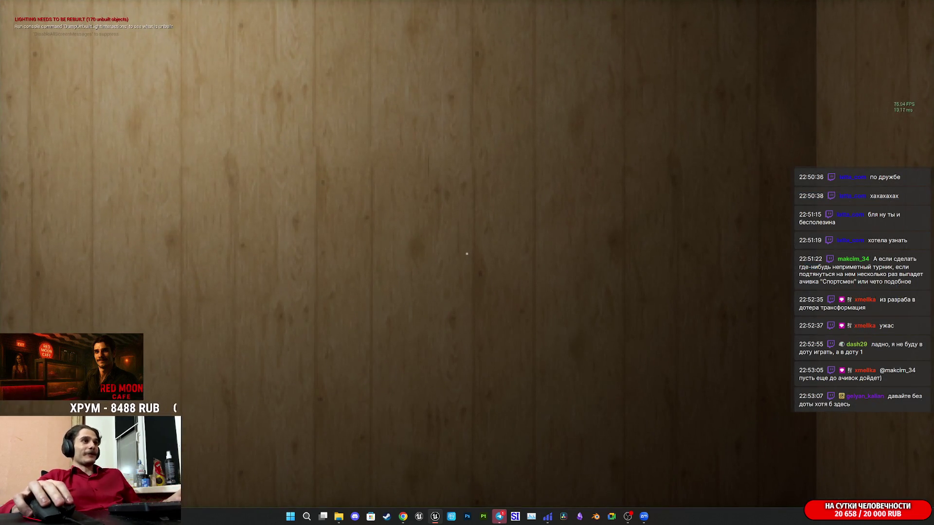
{"action": "key", "text": "w"}
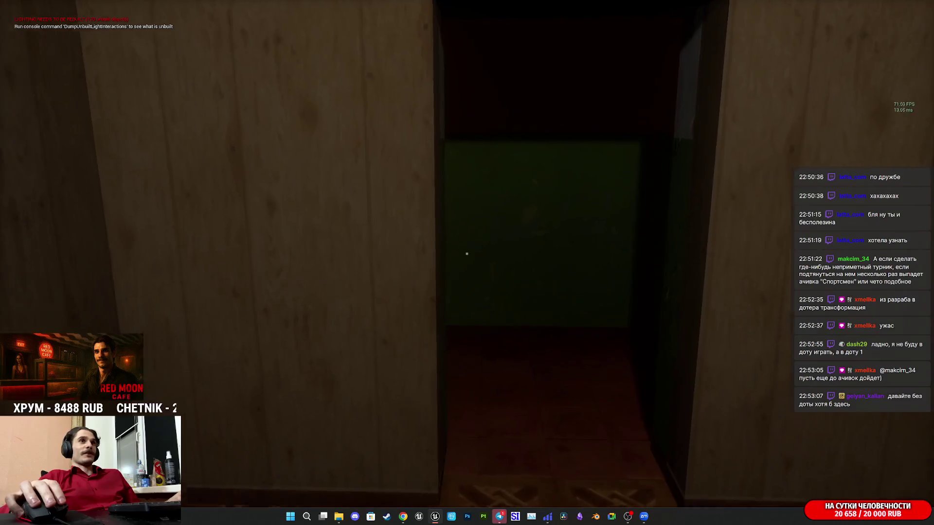
{"action": "key", "text": "w"}
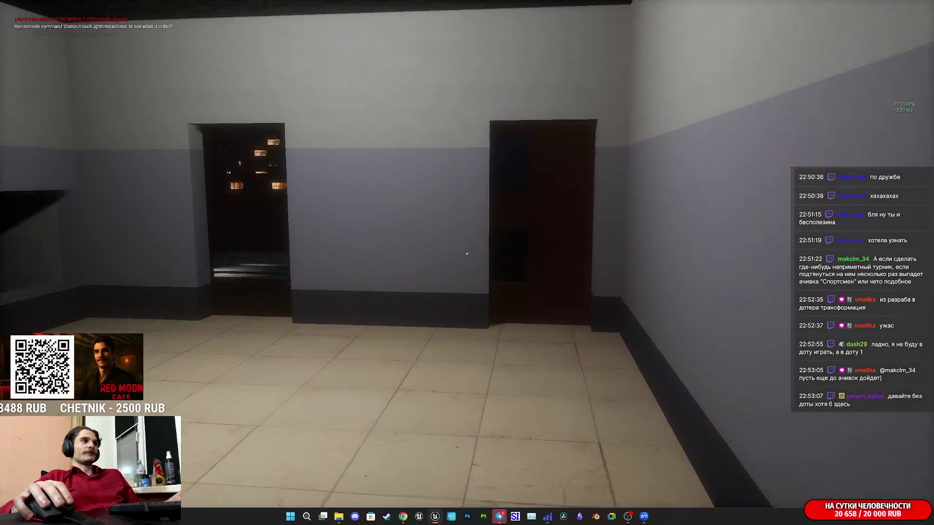
{"action": "key", "text": "w"}
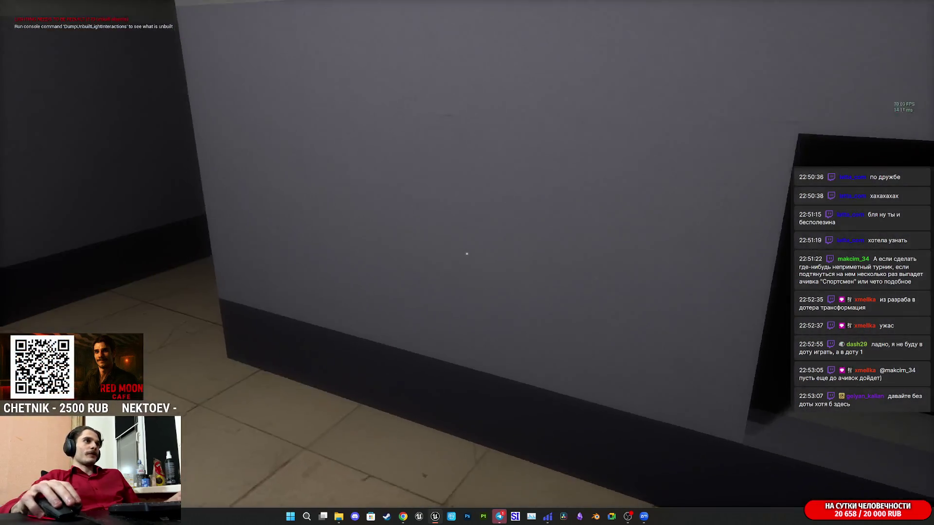
{"action": "key", "text": "w"}
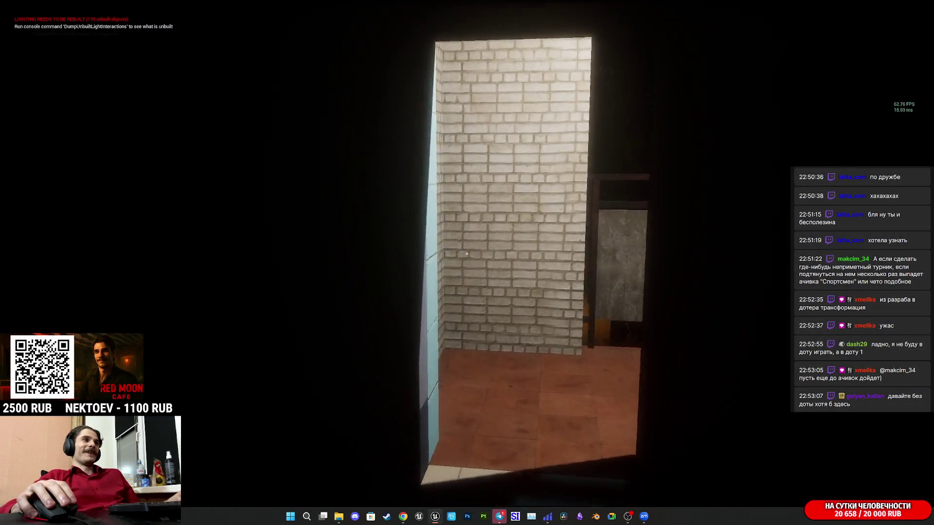
{"action": "key", "text": "w"}
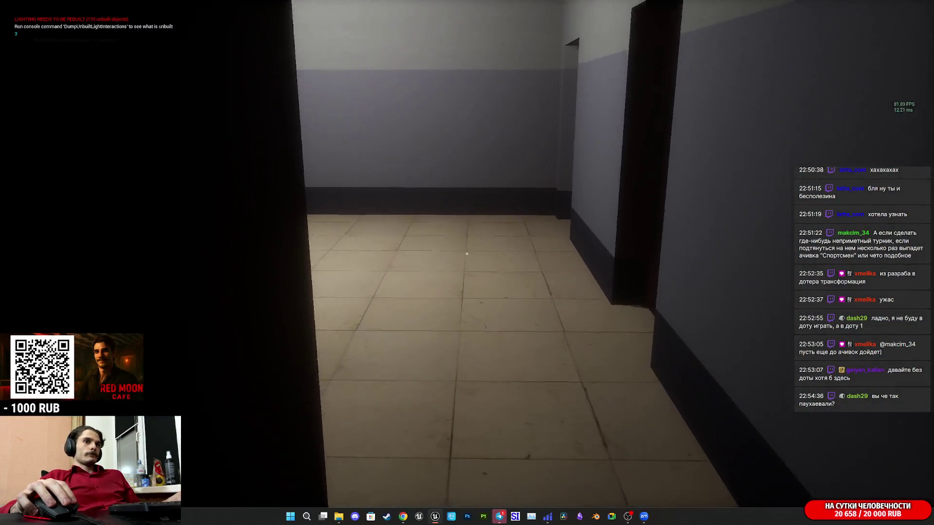
Walk through the doorway into the next lit rooms, then end the play session with Esc
{"action": "key", "text": "w"}
{"action": "key", "text": "w"}
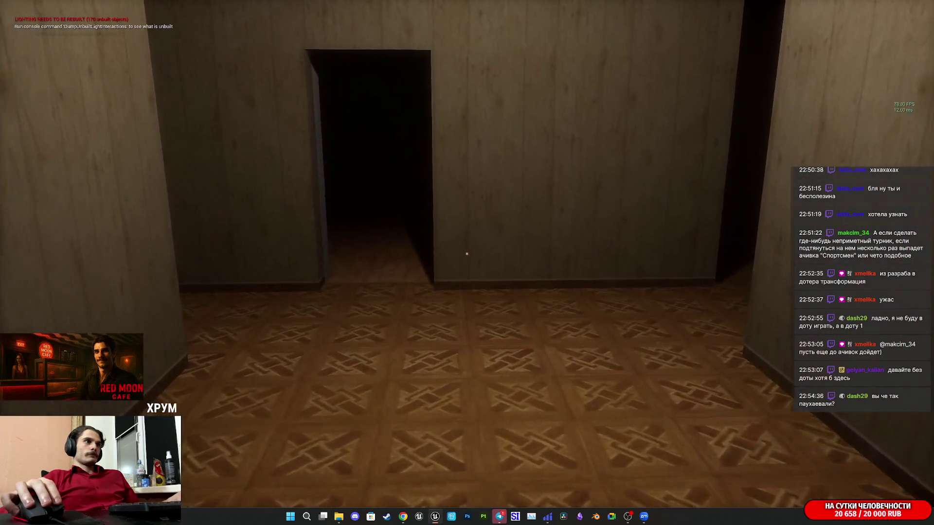
{"action": "key", "text": "w"}
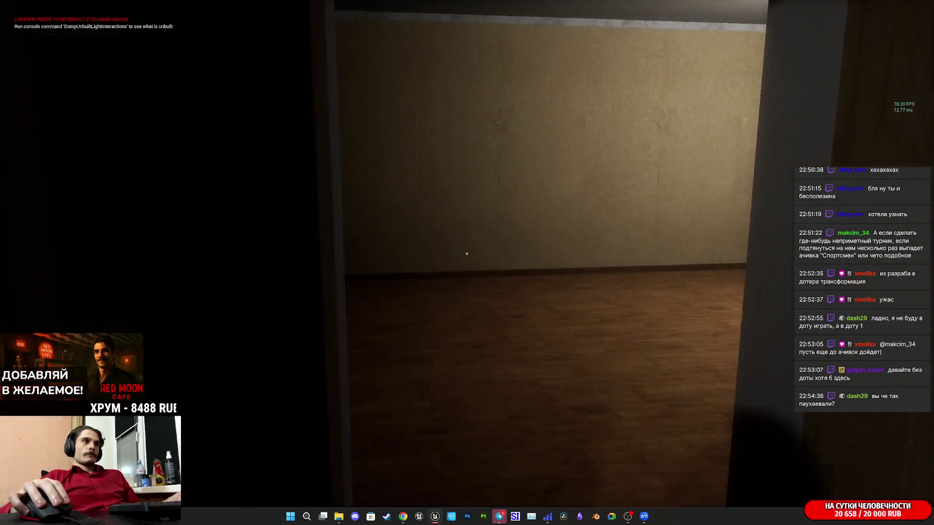
{"action": "key", "text": "w"}
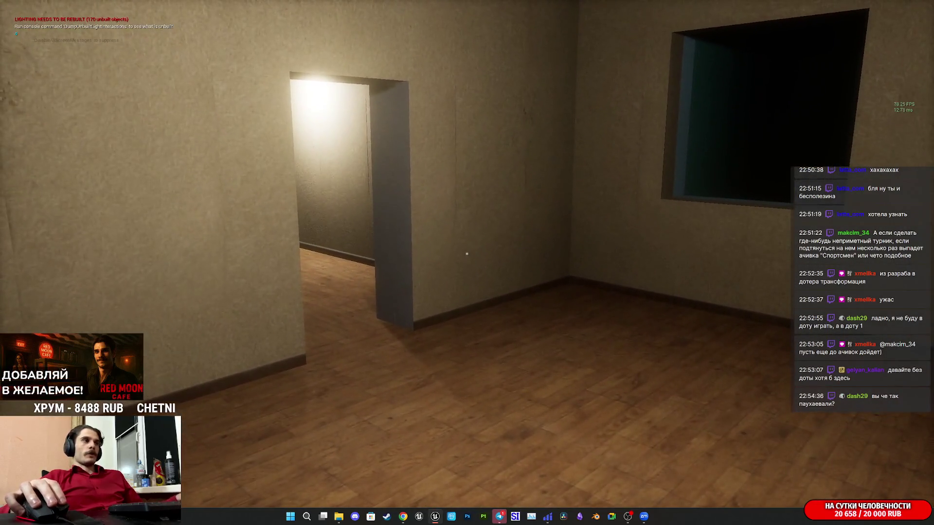
{"action": "key", "text": "Escape"}
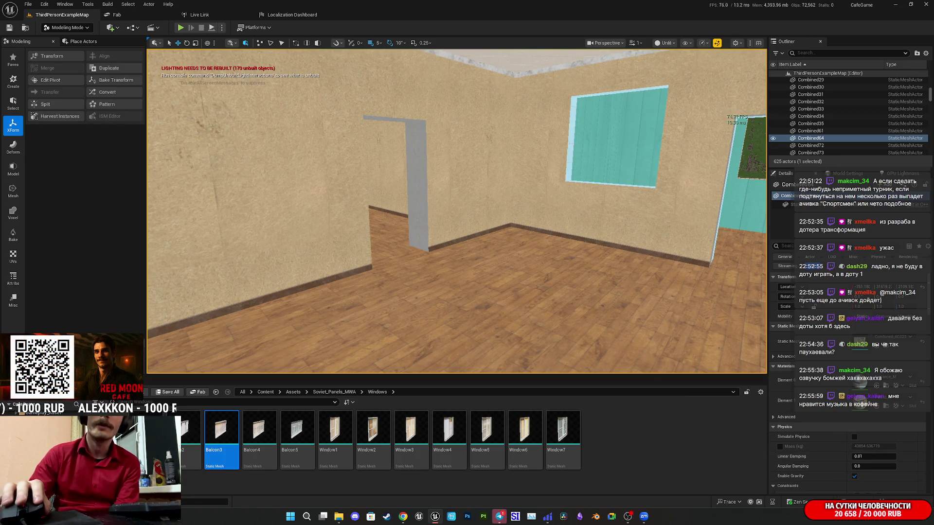
Switch to the Twitch dashboard, then return to the Unreal Editor CafeGame window from the taskbar
{"action": "key", "text": "alt+Tab"}
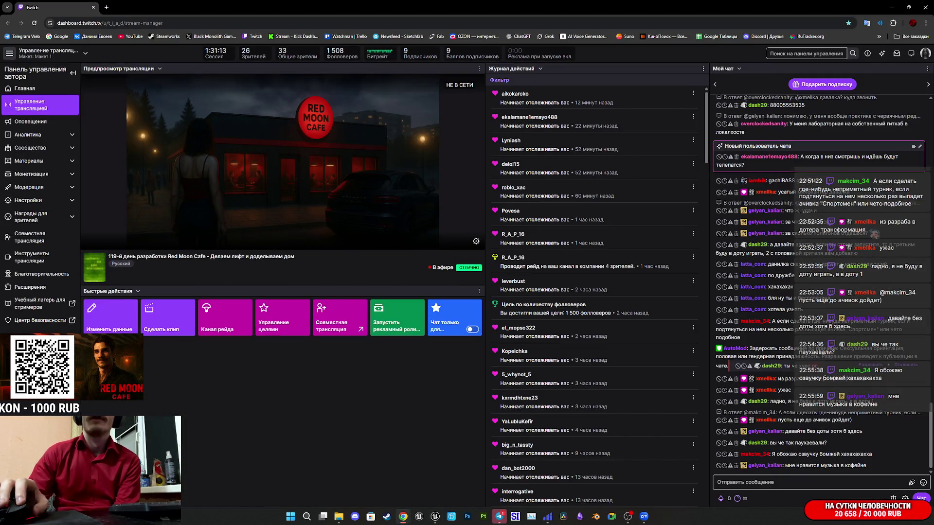
{"action": "key", "text": "super+d"}
{"action": "key", "text": "super+d"}
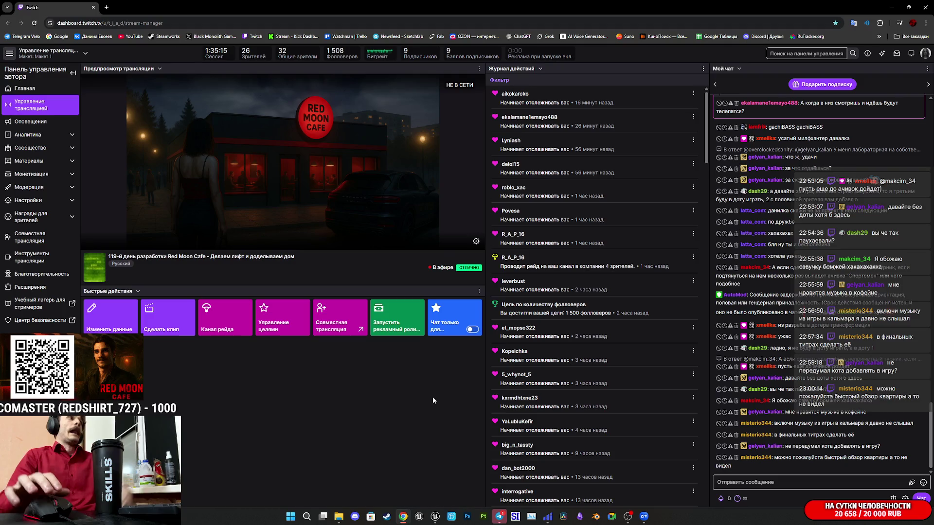
{"action": "mouse_move", "coordinate": [431, 520]}
{"action": "left_click", "coordinate": [433, 474]}
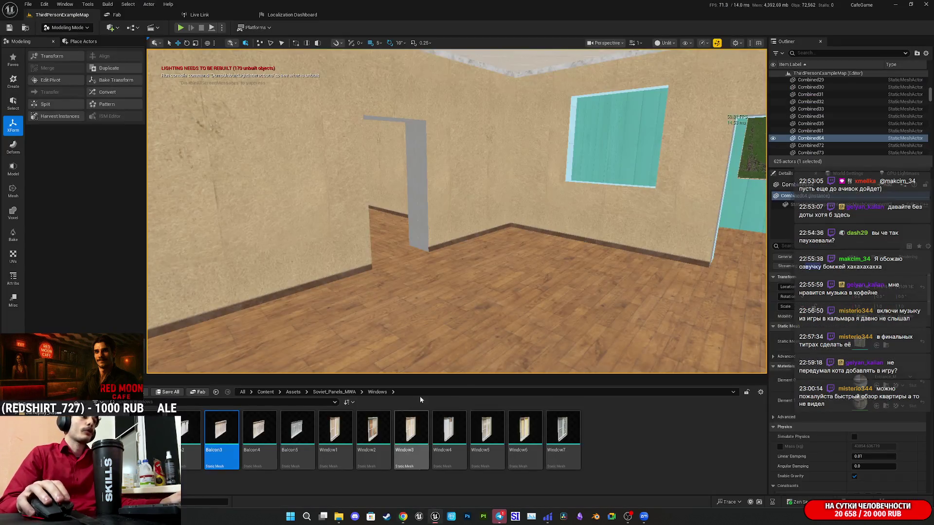
Play the level in fullscreen with Alt+P and F11, walk the apartment, then exit with Esc
{"action": "key", "text": "alt+p"}
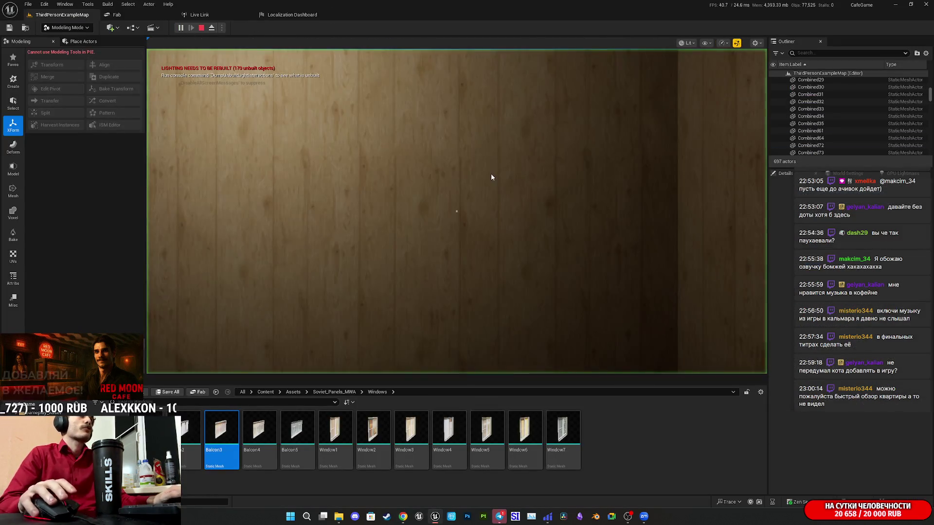
{"action": "key", "text": "F11"}
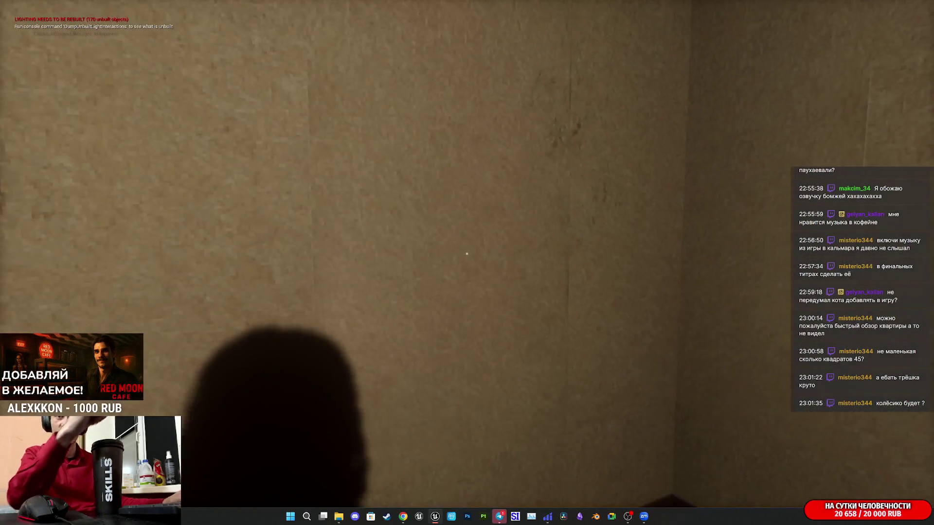
{"action": "key", "text": "Escape"}
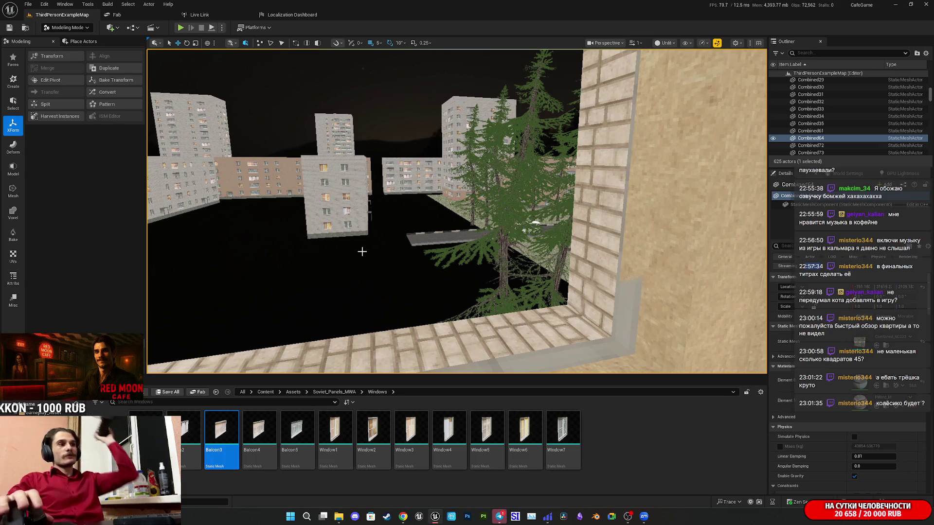
Bring the Twitch stream dashboard in Chrome to the front from the taskbar
{"action": "mouse_move", "coordinate": [402, 517]}
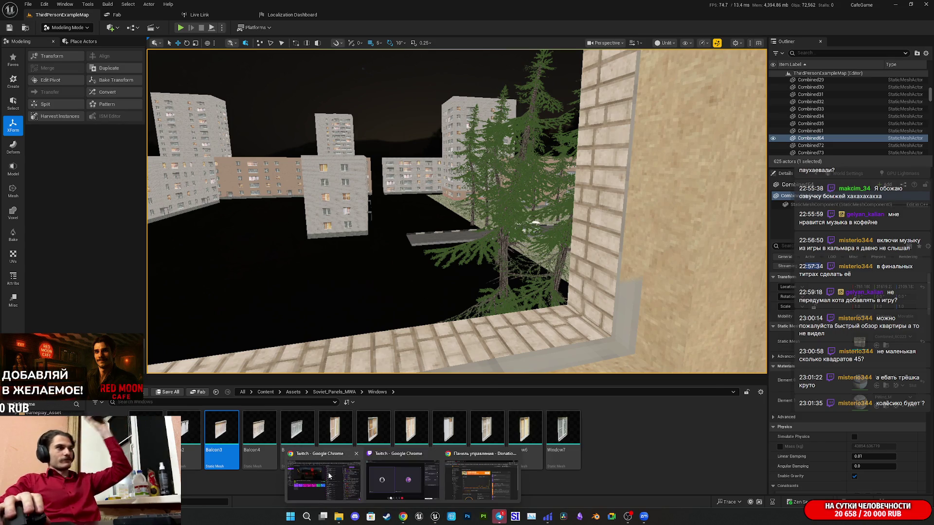
{"action": "left_click", "coordinate": [325, 469]}
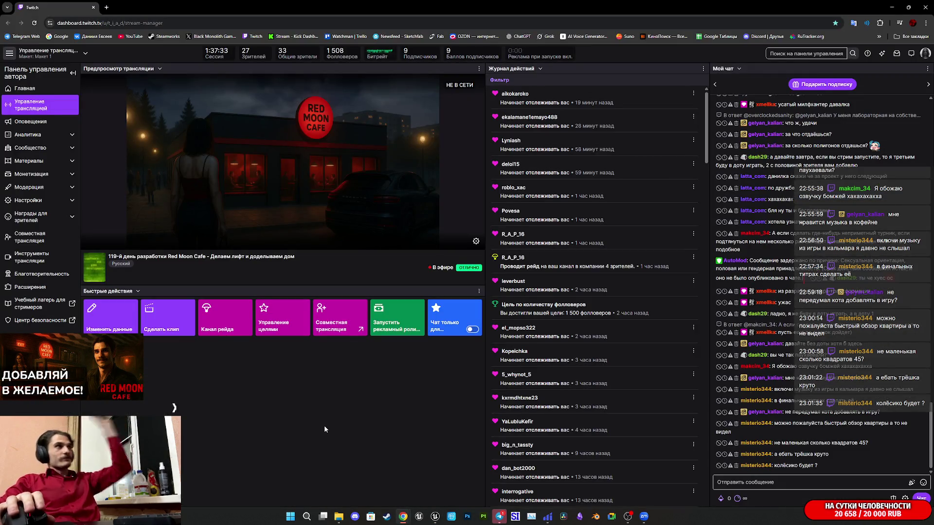
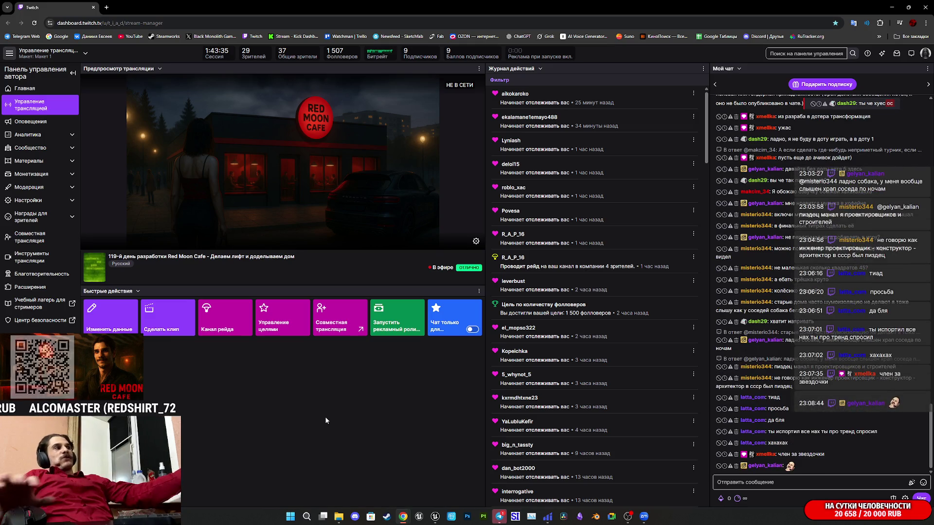
{"action": "mouse_move", "coordinate": [211, 257]}
{"action": "left_mouse_down"}
{"action": "mouse_move", "coordinate": [295, 256]}
{"action": "mouse_move", "coordinate": [211, 257]}
{"action": "left_mouse_up"}
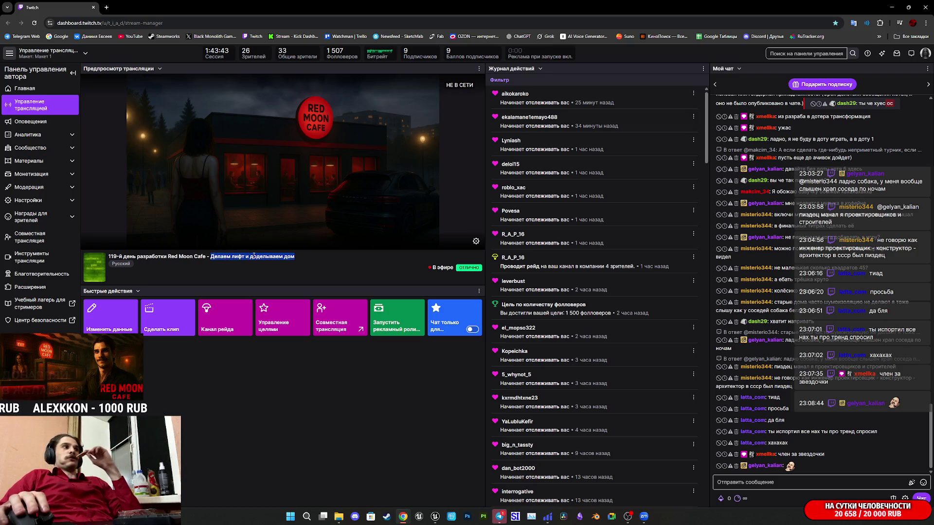
{"action": "left_click", "coordinate": [226, 255]}
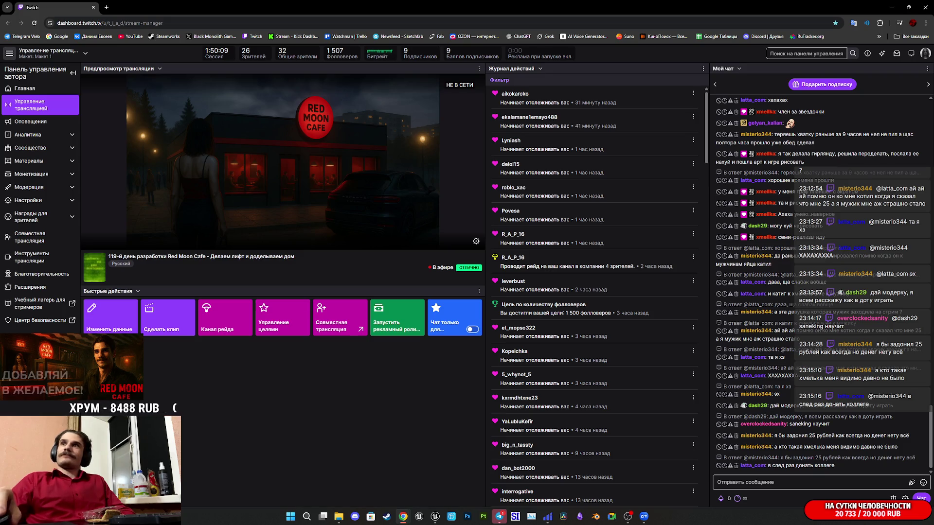
{"action": "key", "text": "alt+Tab"}
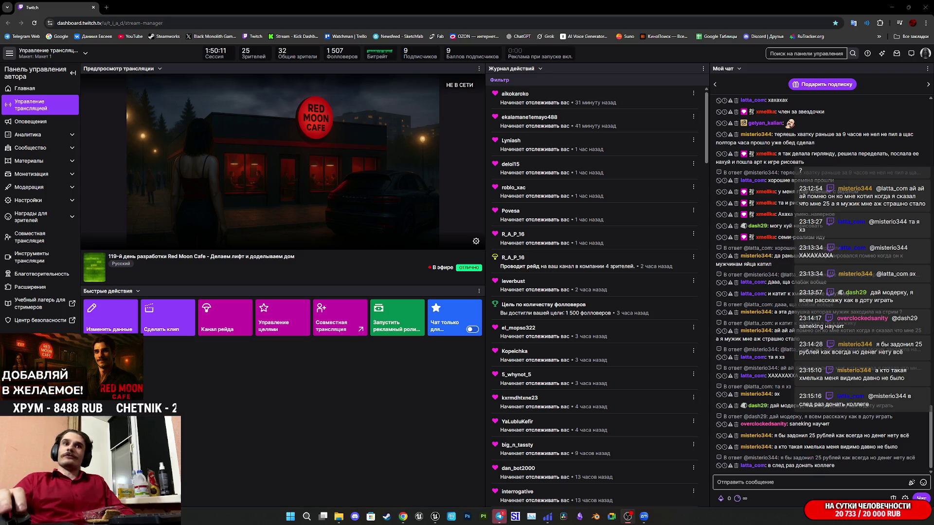